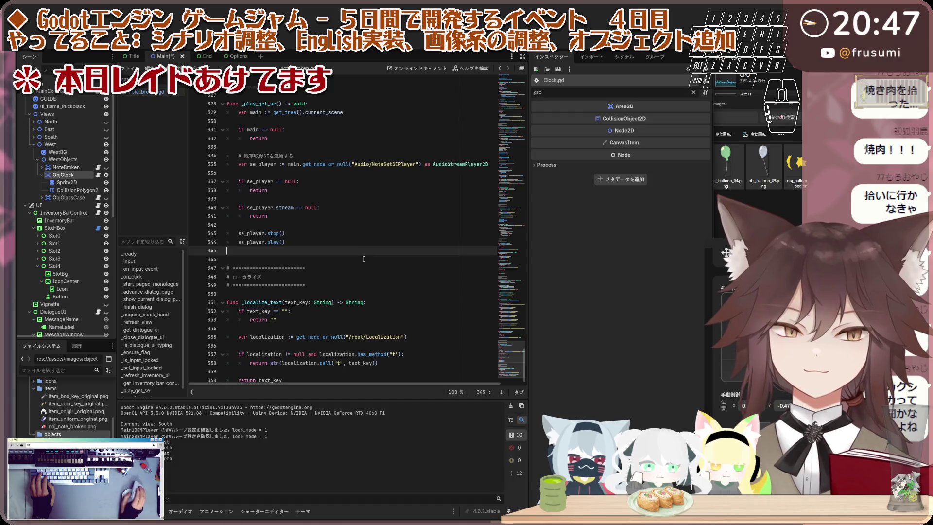
Step: Inspect the SlotHBox and ObjClock nodes in the Scene dock
{"action": "left_click", "coordinate": [71, 228]}
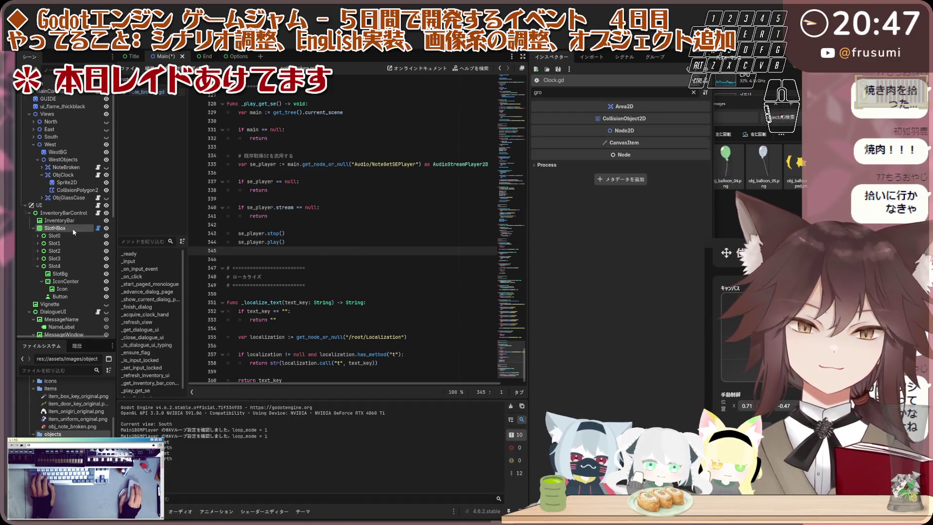
{"action": "left_click", "coordinate": [72, 176]}
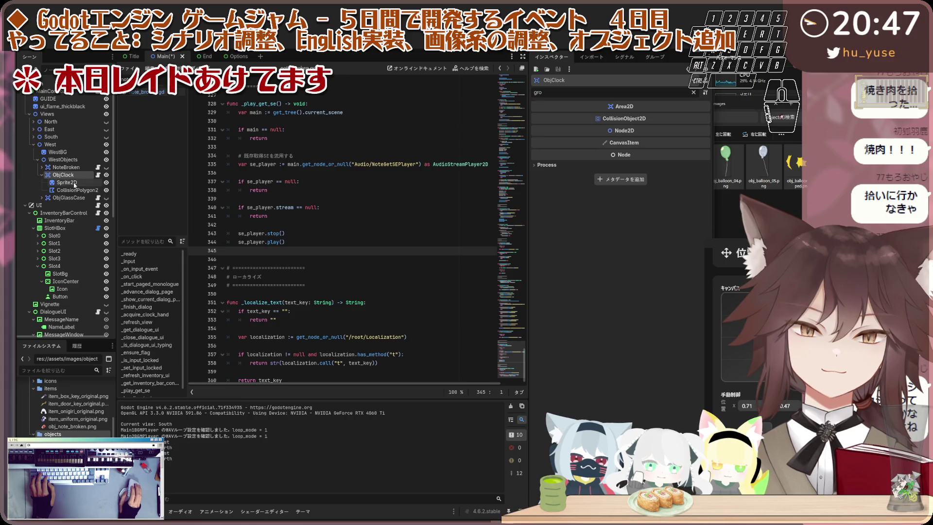
{"action": "scroll", "coordinate": [77, 204], "scroll_direction": "down", "scroll_amount": 5}
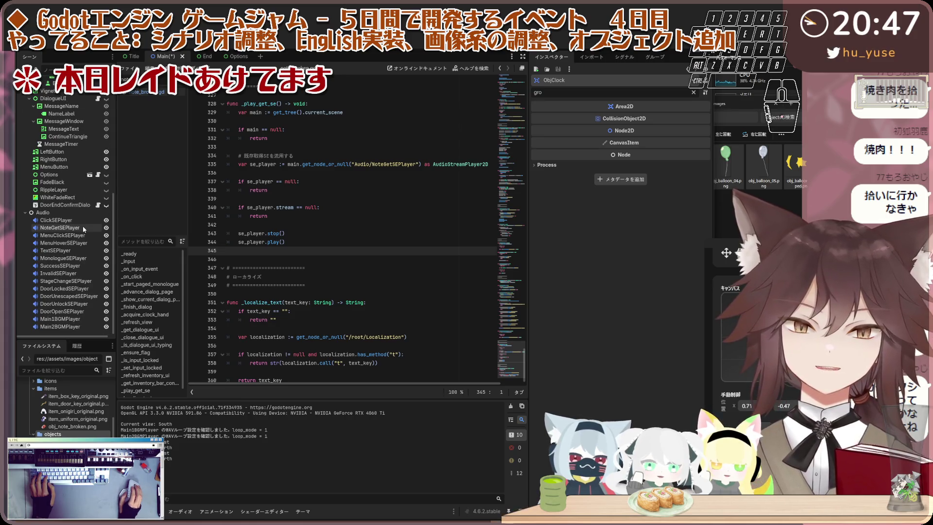
{"action": "scroll", "coordinate": [83, 229], "scroll_direction": "up", "scroll_amount": 2}
Step: Put the cursor on empty line 333 of the script, then bring the object images folder window forward
{"action": "left_click", "coordinate": [317, 141]}
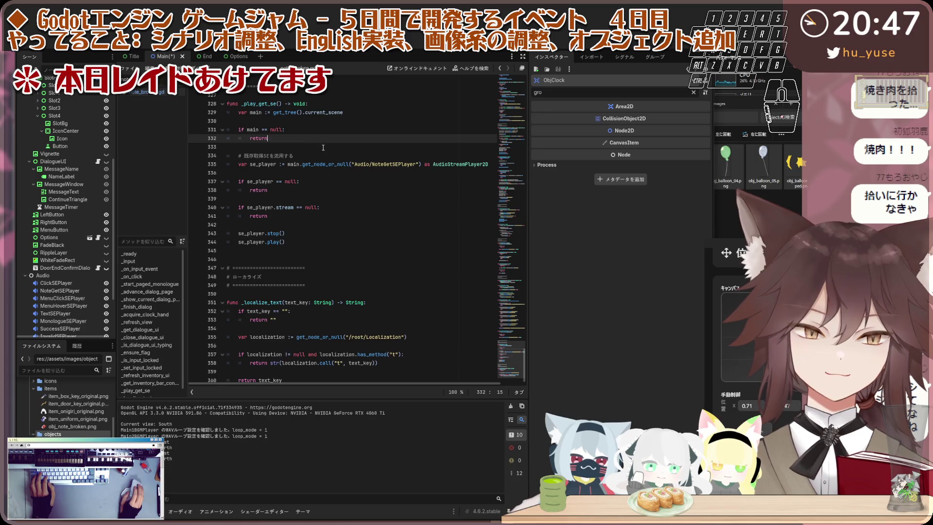
{"action": "left_click", "coordinate": [324, 148]}
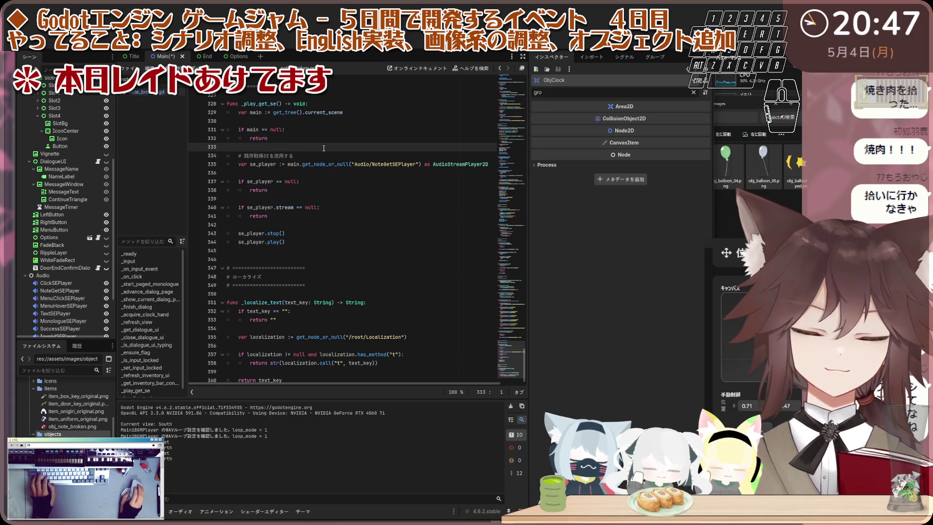
{"action": "scroll", "coordinate": [75, 256], "scroll_direction": "down", "scroll_amount": 2}
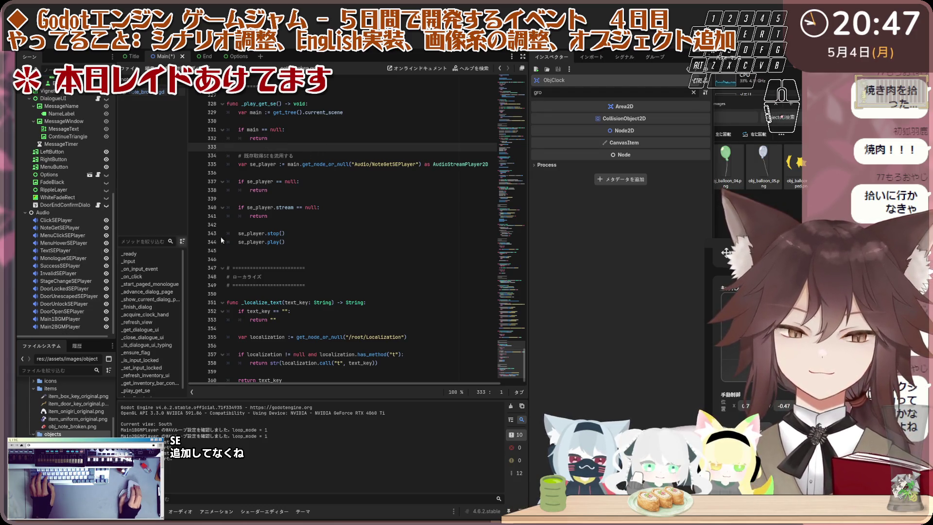
{"action": "scroll", "coordinate": [307, 232], "scroll_direction": "up", "scroll_amount": 1}
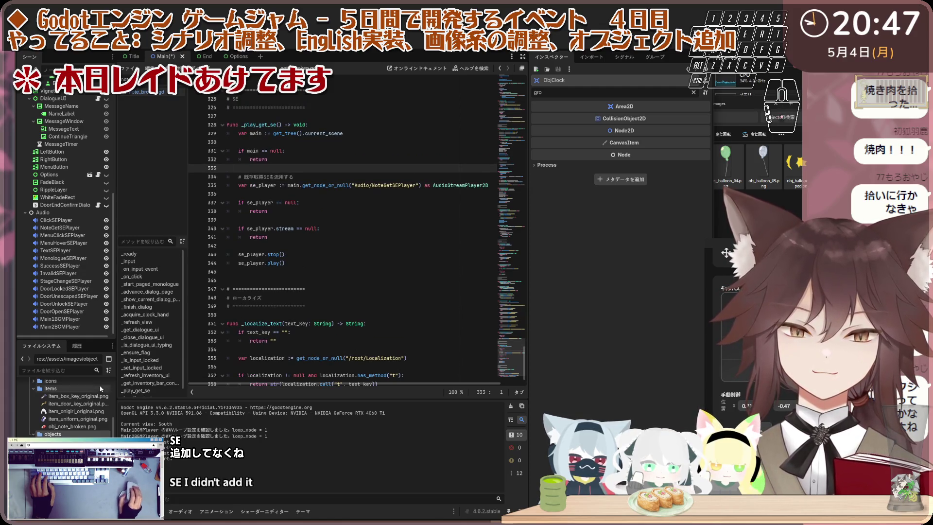
{"action": "scroll", "coordinate": [101, 398], "scroll_direction": "down", "scroll_amount": 2}
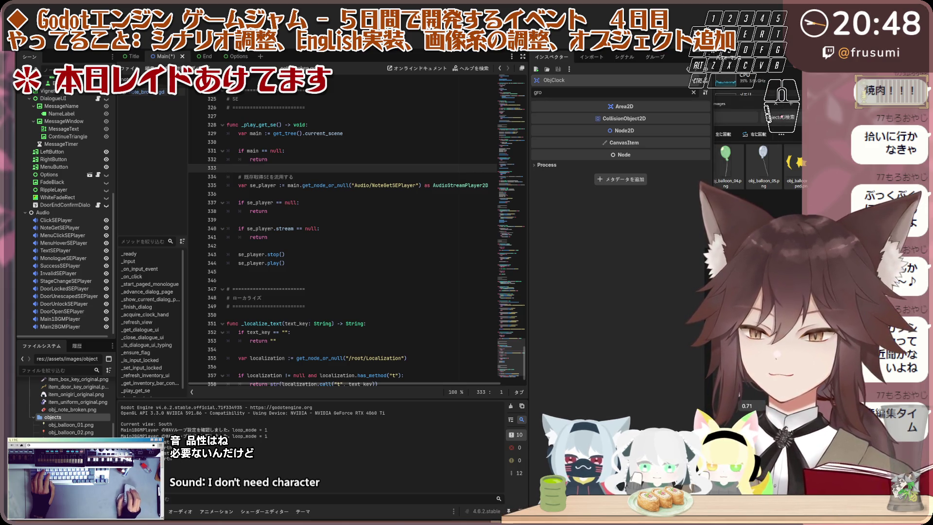
{"action": "left_click", "coordinate": [717, 241]}
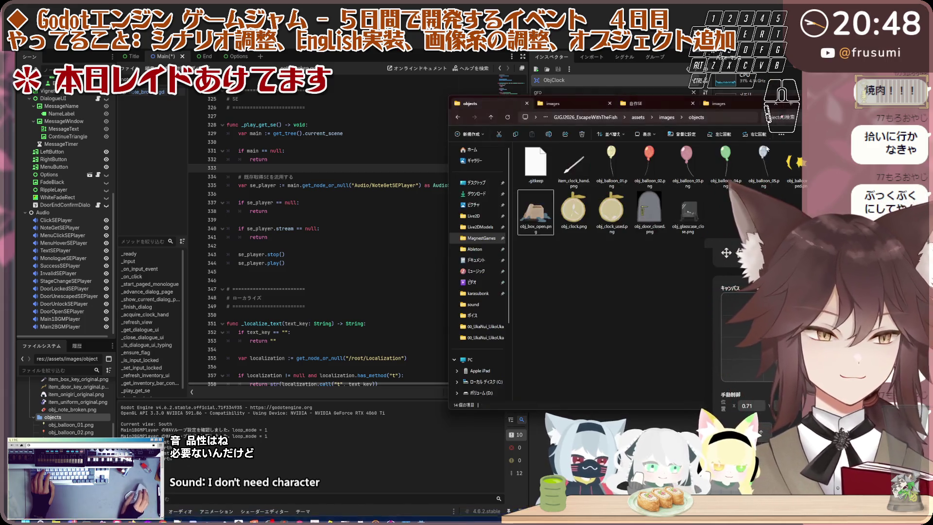
Step: Review the self-made SE folder and the asset memo, then return to Godot's res://assets/audio folder
{"action": "left_click", "coordinate": [633, 104]}
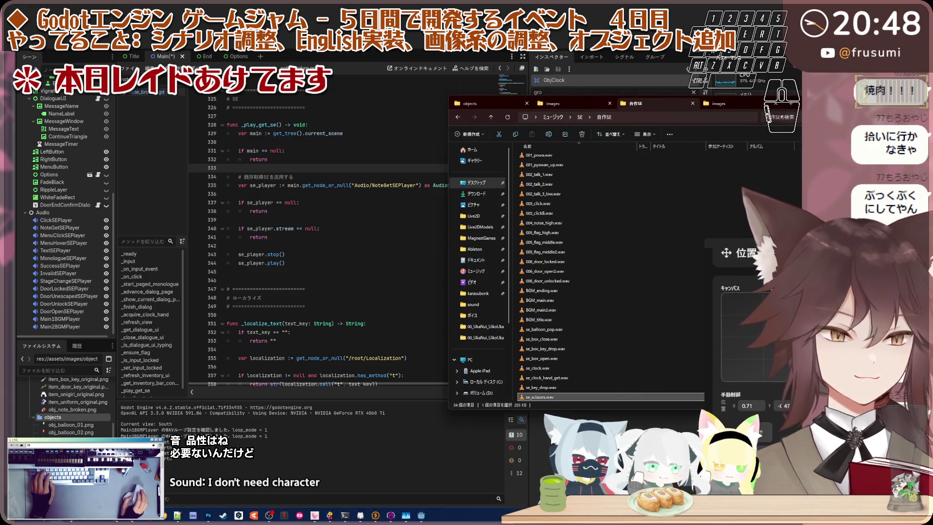
{"action": "left_click", "coordinate": [178, 515]}
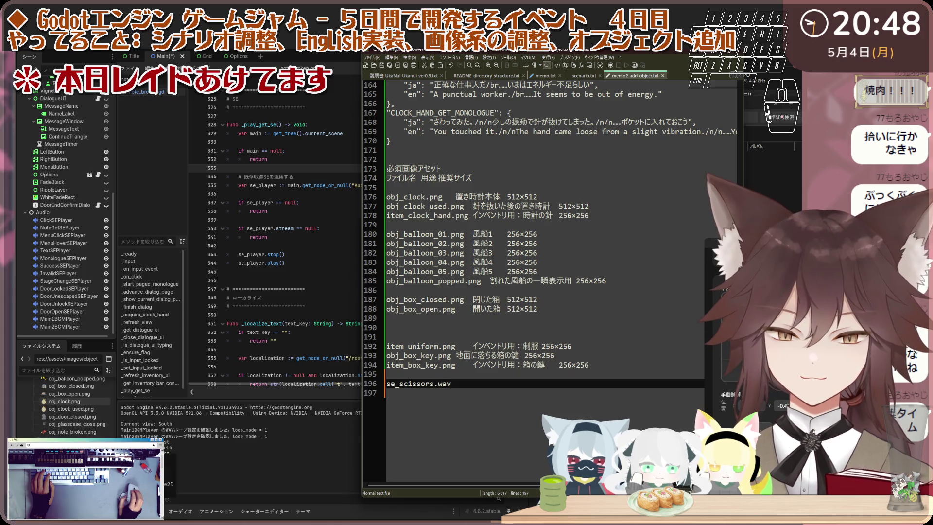
{"action": "scroll", "coordinate": [59, 428], "scroll_direction": "up", "scroll_amount": 10}
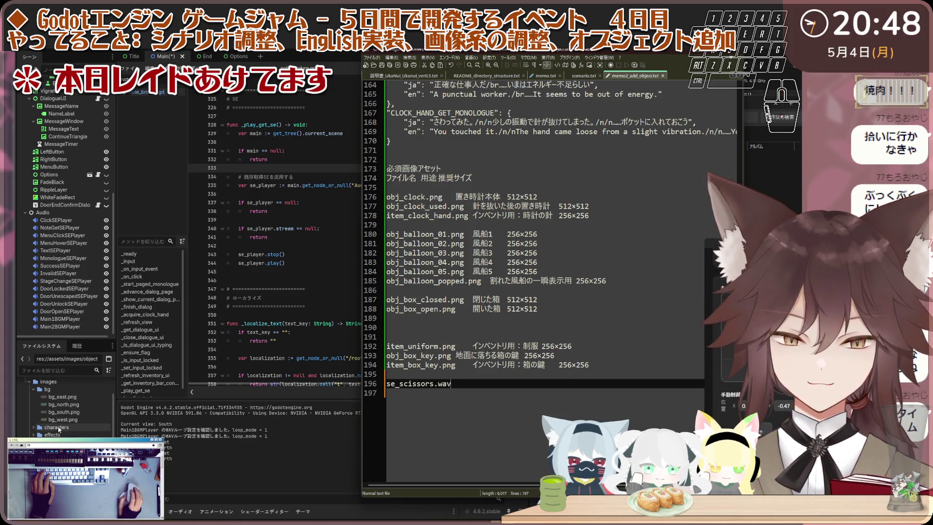
{"action": "scroll", "coordinate": [53, 430], "scroll_direction": "up", "scroll_amount": 3}
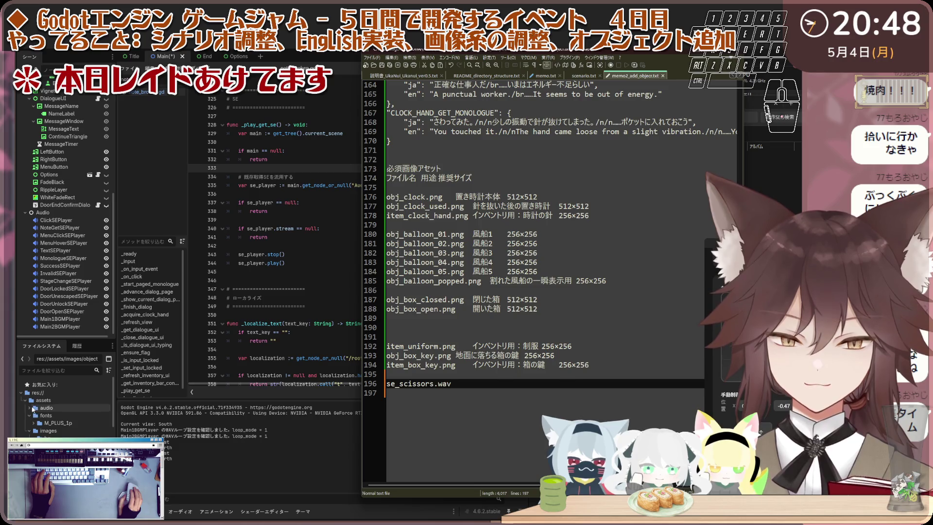
{"action": "left_click", "coordinate": [33, 409]}
{"action": "scroll", "coordinate": [58, 426], "scroll_direction": "down", "scroll_amount": 5}
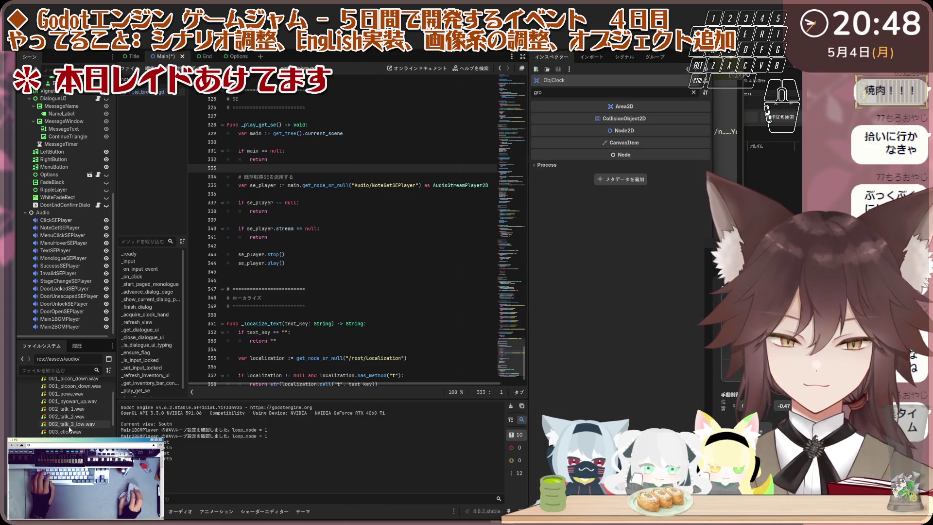
Step: Show se_clock.wav from audio/se in the Inspector and bring up its file actions
{"action": "scroll", "coordinate": [73, 408], "scroll_direction": "down", "scroll_amount": 1}
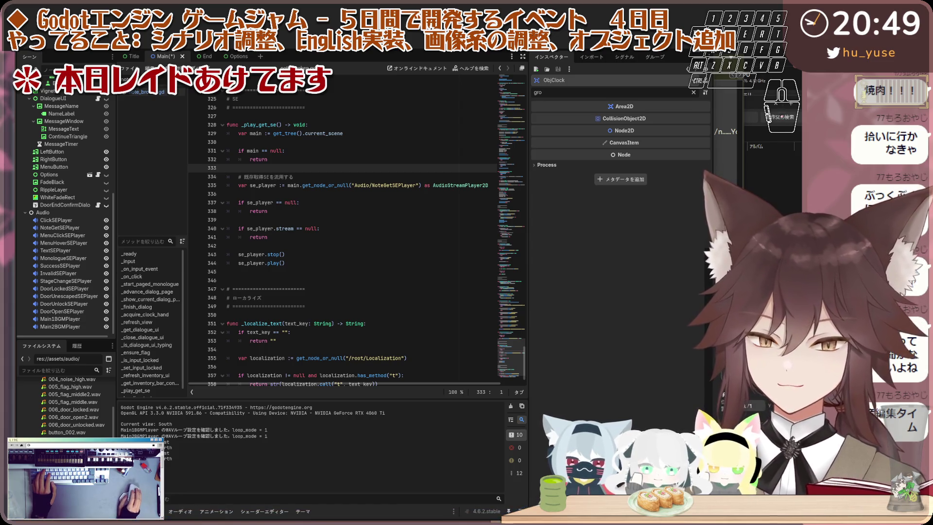
{"action": "left_click", "coordinate": [576, 112]}
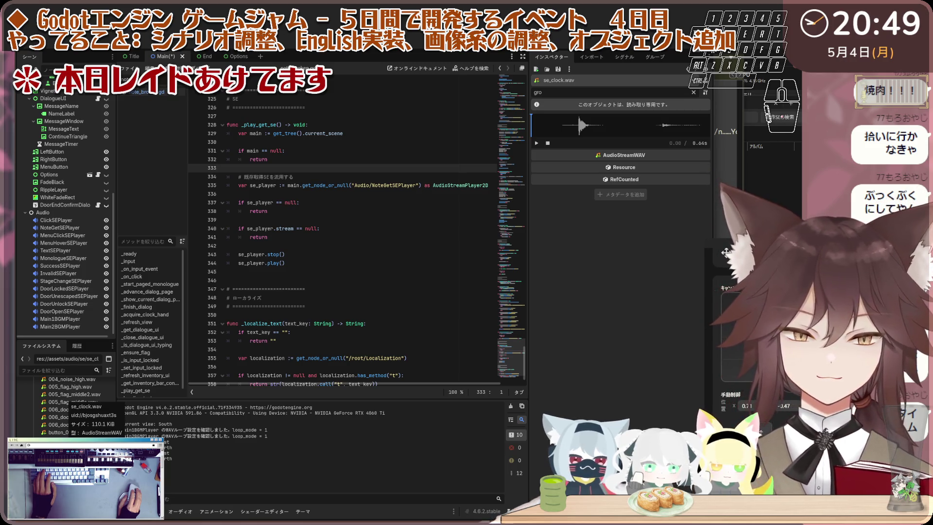
{"action": "right_click", "coordinate": [68, 418]}
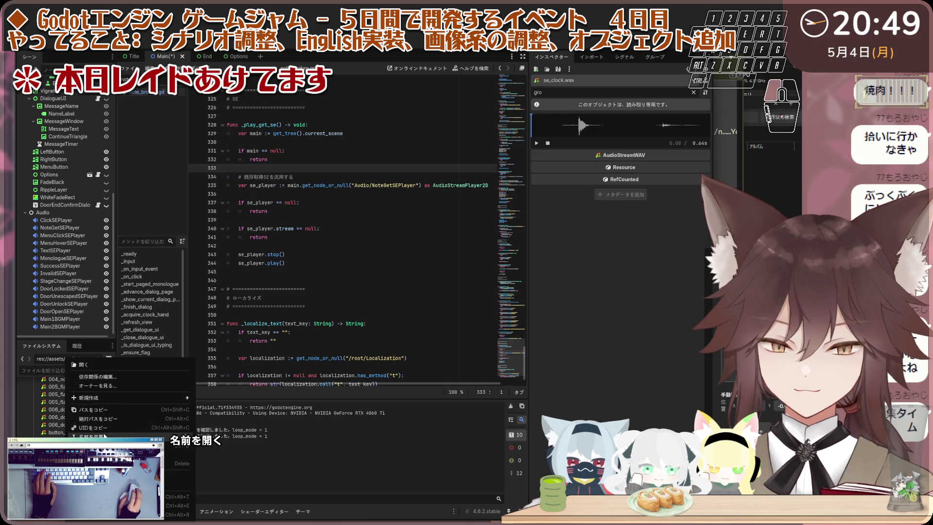
Step: Copy the se_clock.wav resource path and clear the script list filter to show all scripts
{"action": "left_click", "coordinate": [107, 410]}
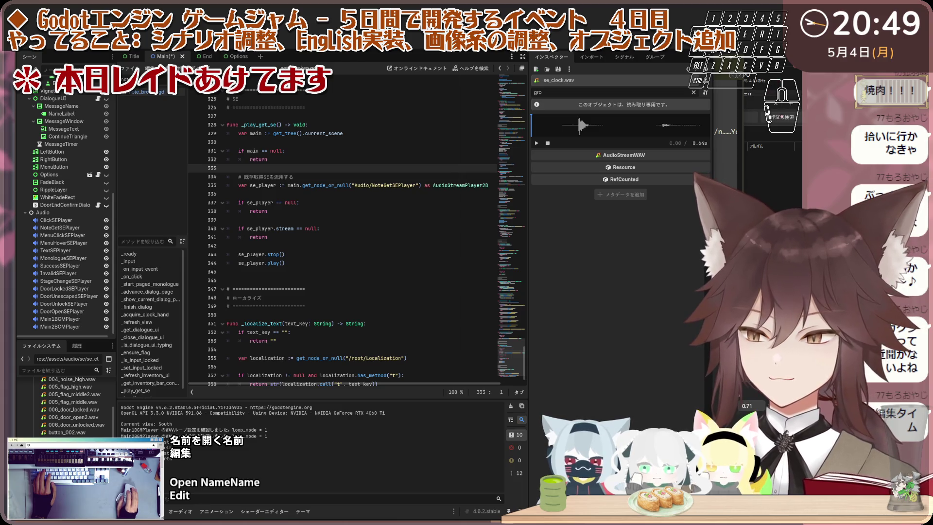
{"action": "key", "text": "ctrl+v"}
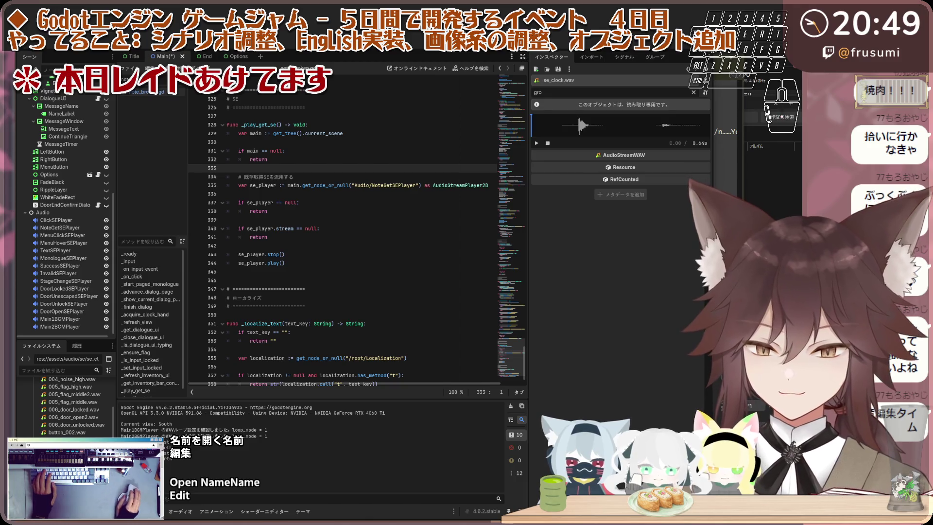
{"action": "right_click", "coordinate": [84, 405]}
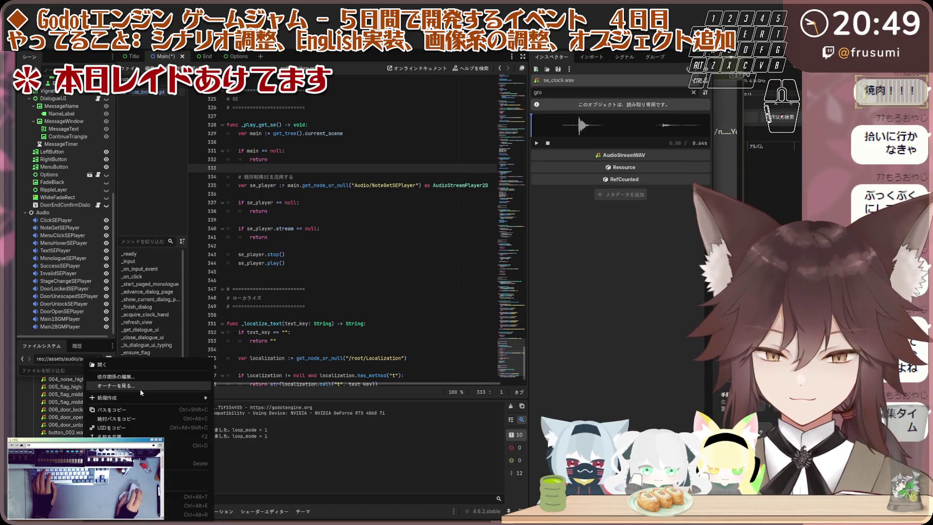
{"action": "left_click", "coordinate": [144, 418]}
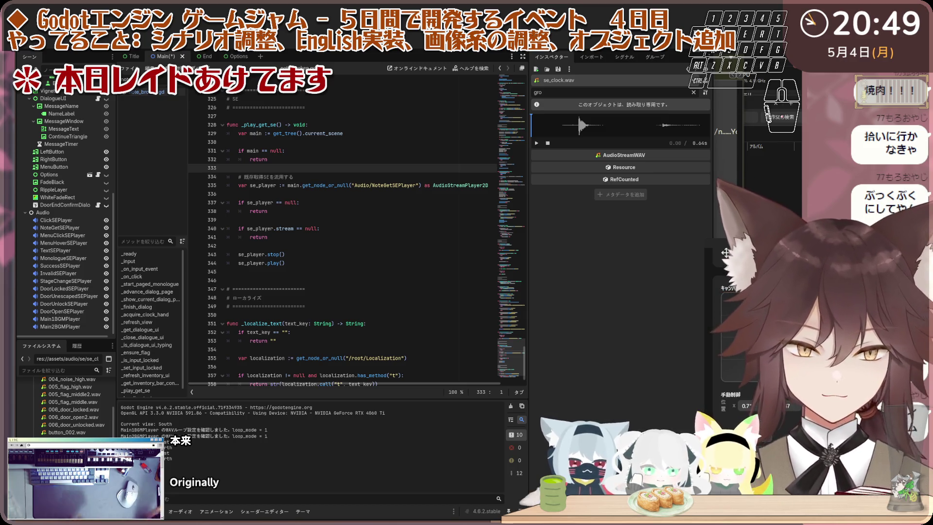
{"action": "key", "text": "ctrl+a"}
{"action": "key", "text": "BackSpace"}
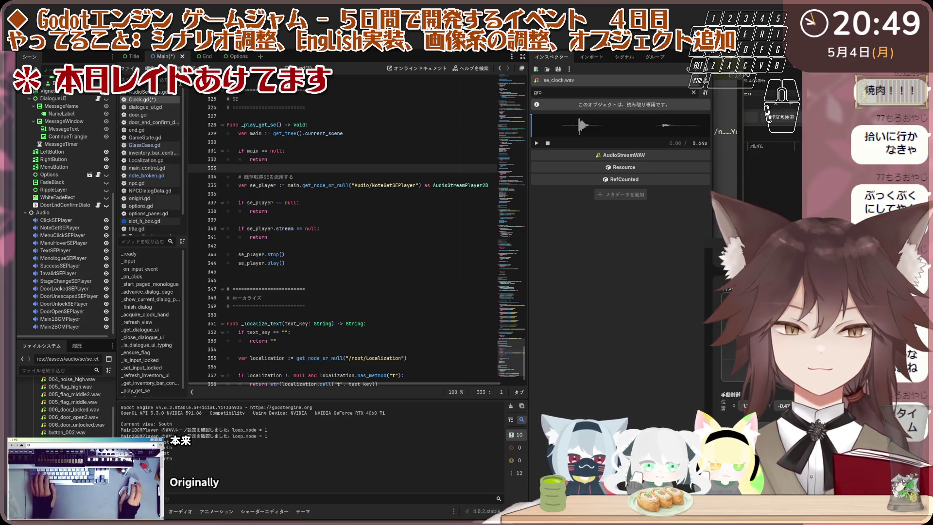
Step: In the 2D view, replace the red book sprite's texture with obj_clock.png
{"action": "key", "text": "ctrl+F1"}
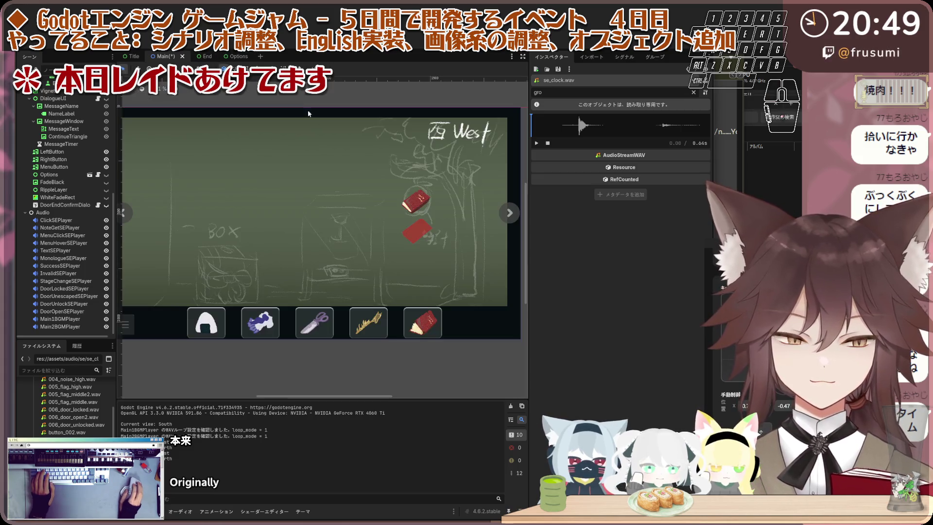
{"action": "left_click", "coordinate": [396, 209]}
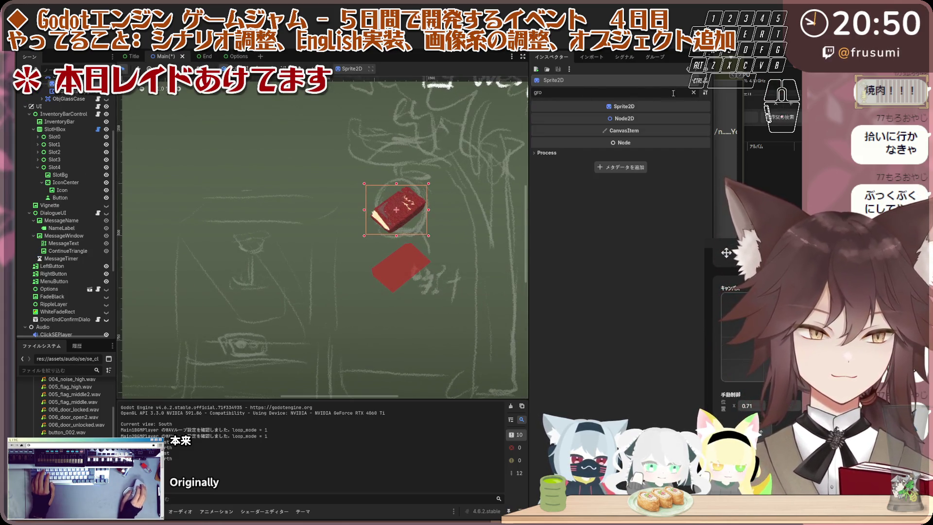
{"action": "key", "text": "ctrl+a"}
{"action": "key", "text": "BackSpace"}
{"action": "left_click", "coordinate": [630, 124]}
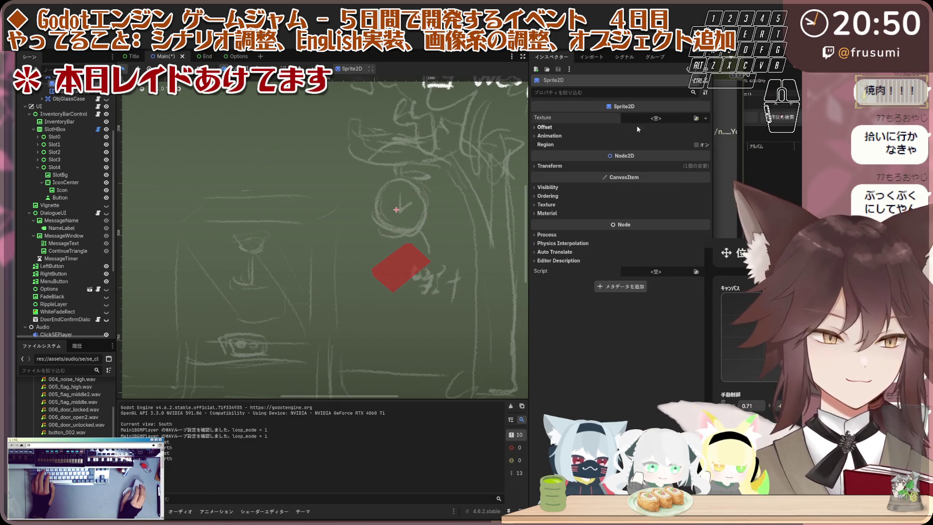
{"action": "left_click", "coordinate": [703, 119]}
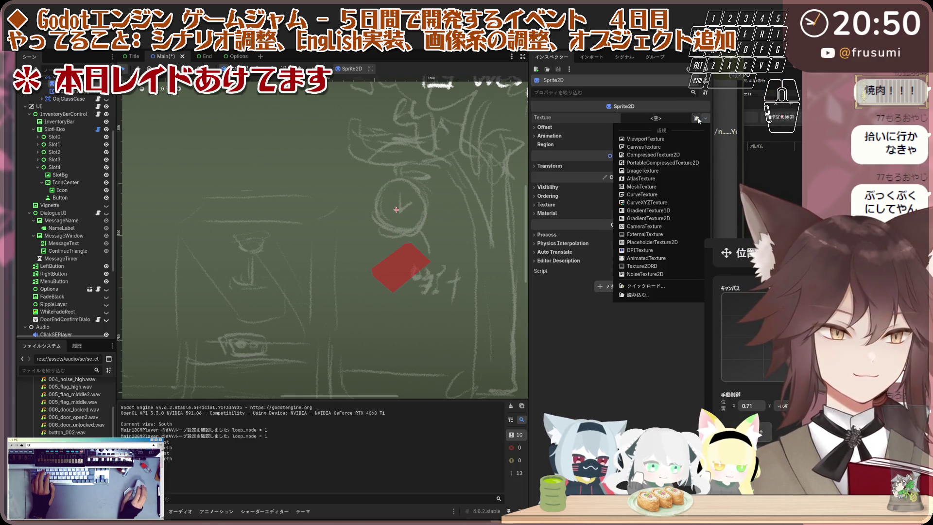
{"action": "left_click", "coordinate": [697, 119]}
{"action": "left_click", "coordinate": [697, 118]}
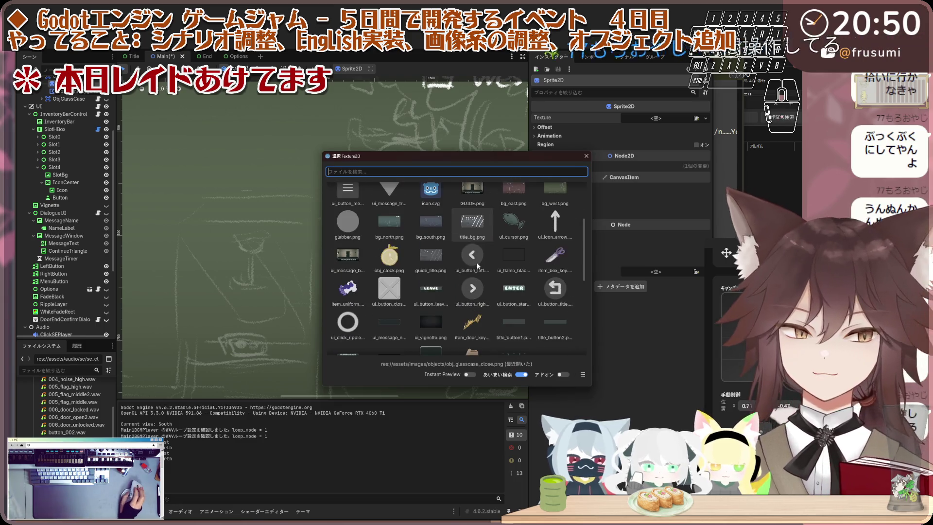
{"action": "double_click", "coordinate": [389, 255]}
Step: Nudge the clock sprite up and right, and select its collision polygon
{"action": "scroll", "coordinate": [420, 187], "scroll_direction": "up", "scroll_amount": 2}
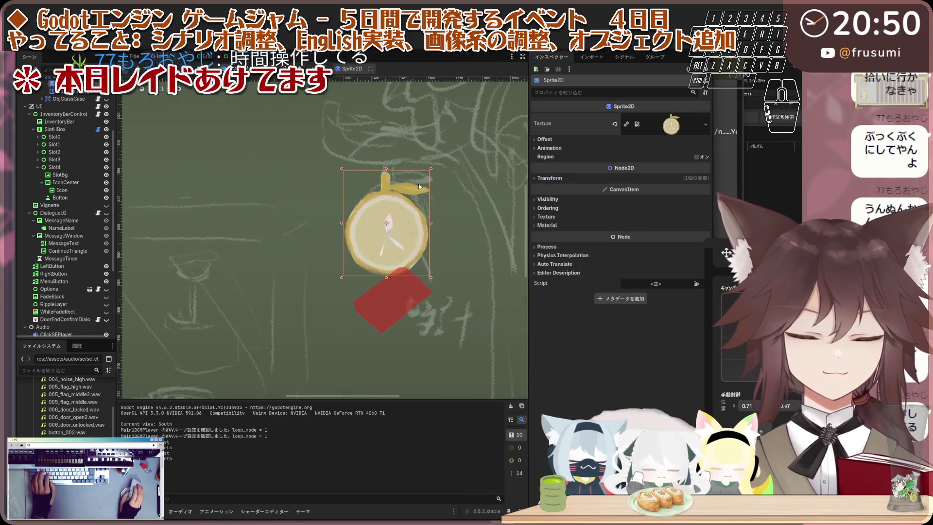
{"action": "left_click_drag", "start_coordinate": [406, 214], "coordinate": [413, 202]}
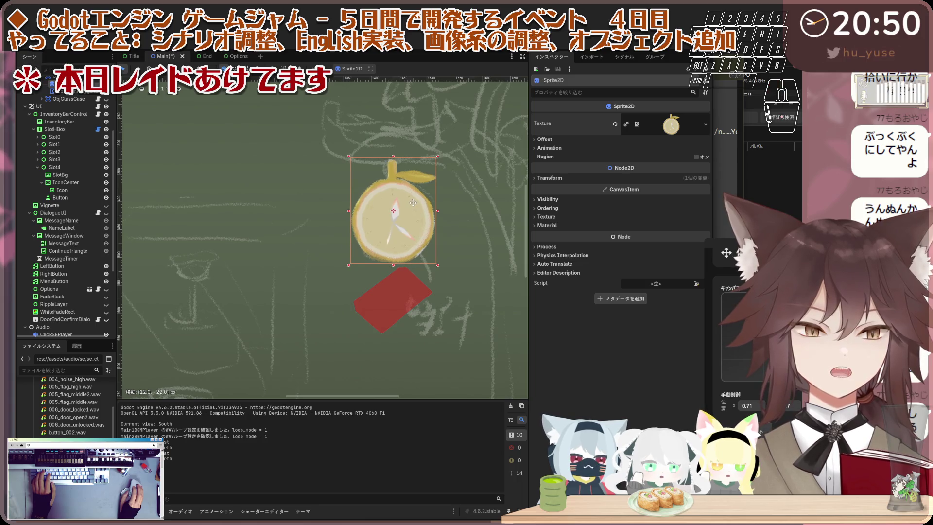
{"action": "scroll", "coordinate": [413, 202], "scroll_direction": "down", "scroll_amount": 2}
{"action": "scroll", "coordinate": [388, 299], "scroll_direction": "up", "scroll_amount": 2}
{"action": "left_click", "coordinate": [387, 299]}
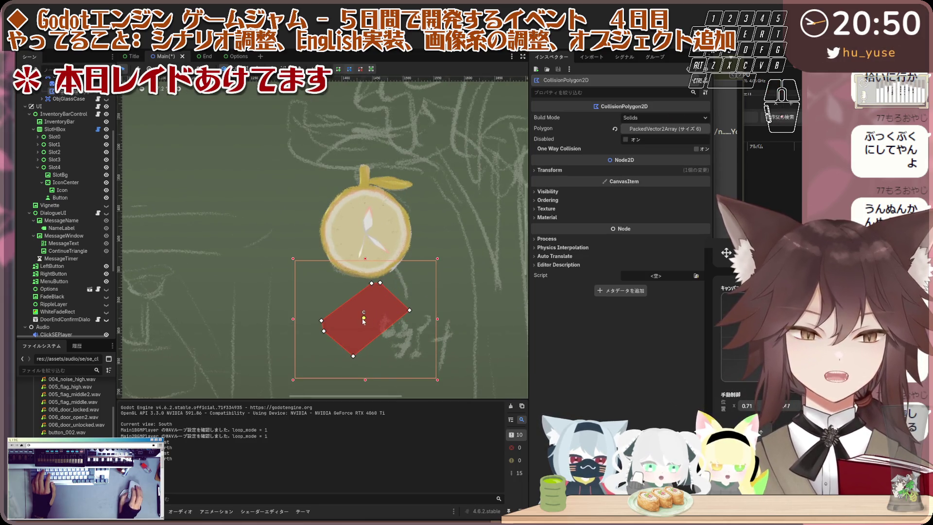
Step: Move the collision polygon onto the clock and spread its vertices out to the rim
{"action": "scroll", "coordinate": [363, 321], "scroll_direction": "down", "scroll_amount": 2}
{"action": "scroll", "coordinate": [352, 319], "scroll_direction": "up", "scroll_amount": 2}
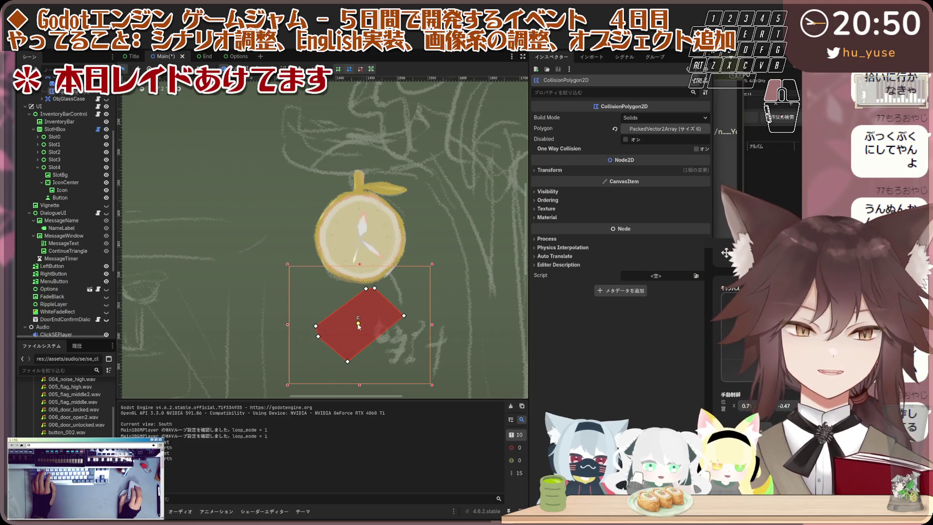
{"action": "left_click_drag", "start_coordinate": [358, 326], "coordinate": [359, 229]}
{"action": "scroll", "coordinate": [354, 194], "scroll_direction": "up", "scroll_amount": 1}
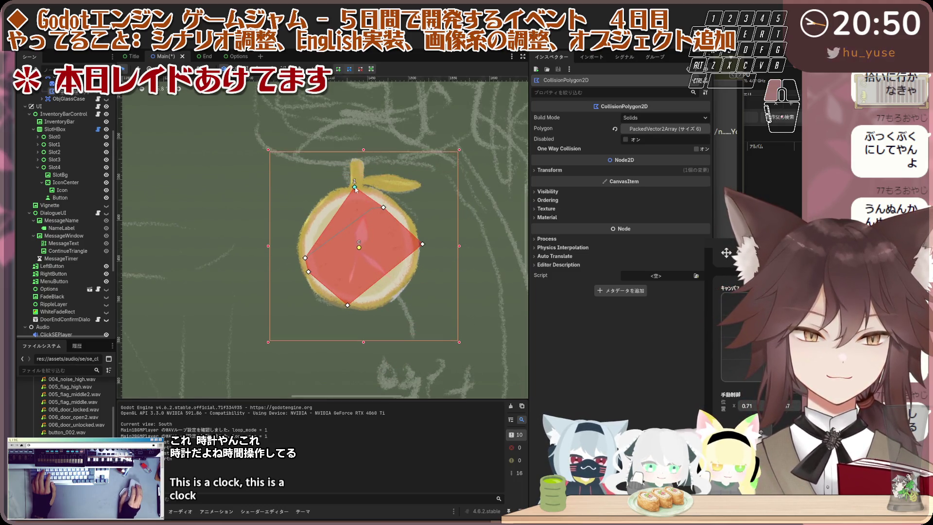
{"action": "left_click_drag", "start_coordinate": [356, 189], "coordinate": [357, 185]}
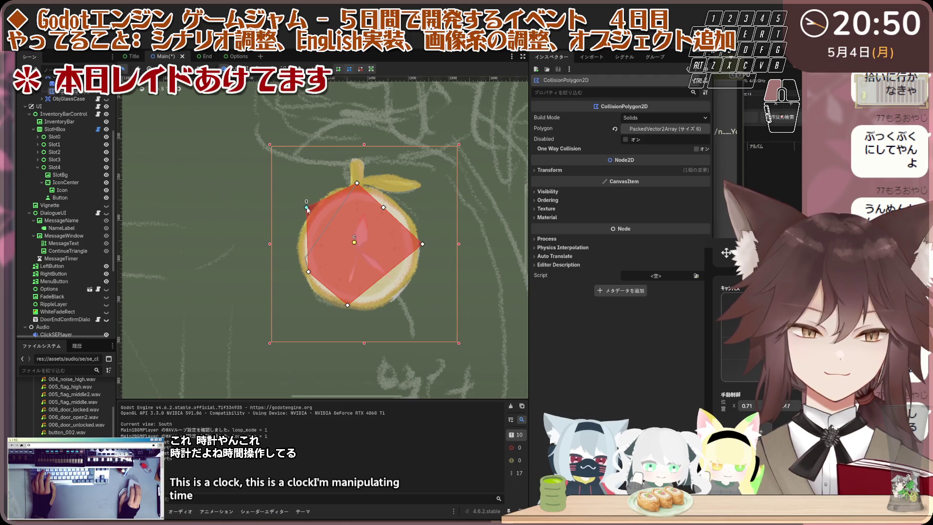
{"action": "left_click_drag", "start_coordinate": [309, 272], "coordinate": [289, 276]}
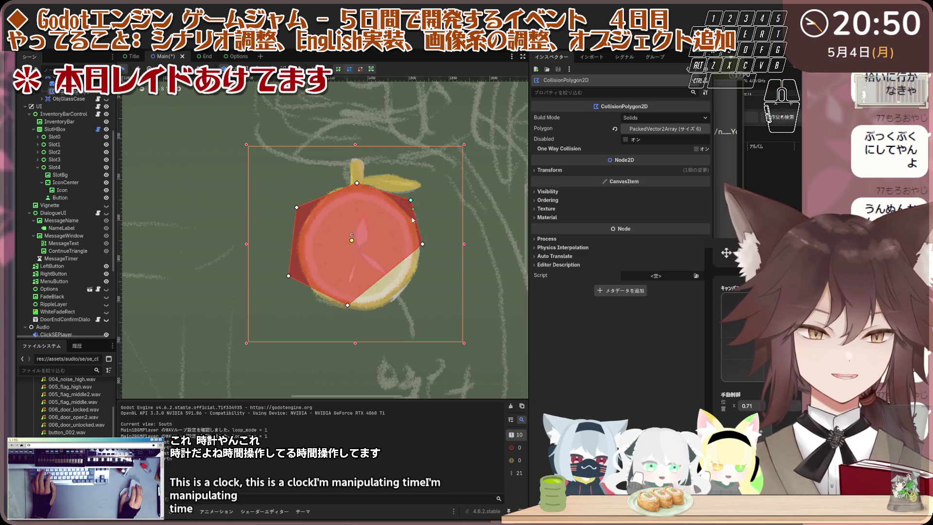
{"action": "left_click_drag", "start_coordinate": [423, 243], "coordinate": [435, 252]}
{"action": "mouse_move", "coordinate": [347, 305]}
{"action": "left_mouse_down"}
{"action": "mouse_move", "coordinate": [347, 324]}
{"action": "mouse_move", "coordinate": [327, 315]}
{"action": "left_mouse_up"}
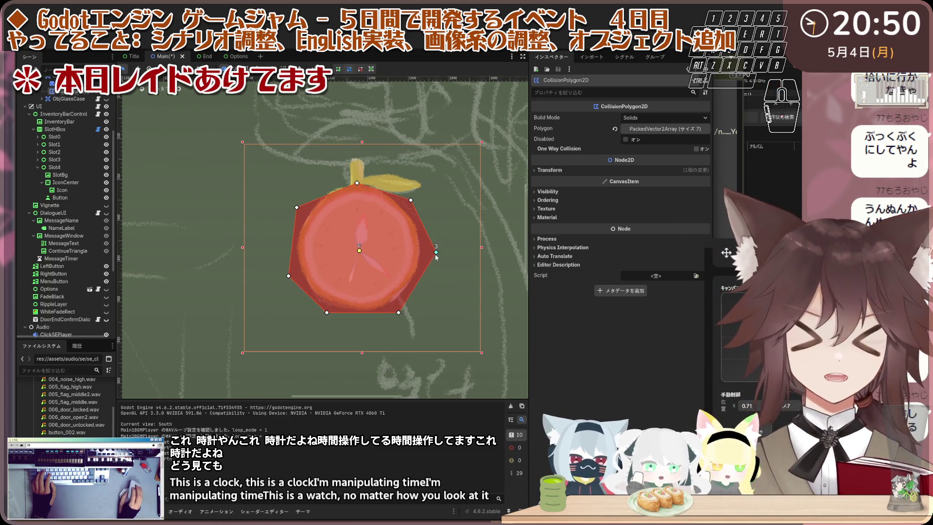
Step: Fine-tune the polygon's vertices to fit the clock's round edge, then leave polygon editing
{"action": "left_click_drag", "start_coordinate": [436, 253], "coordinate": [425, 253]}
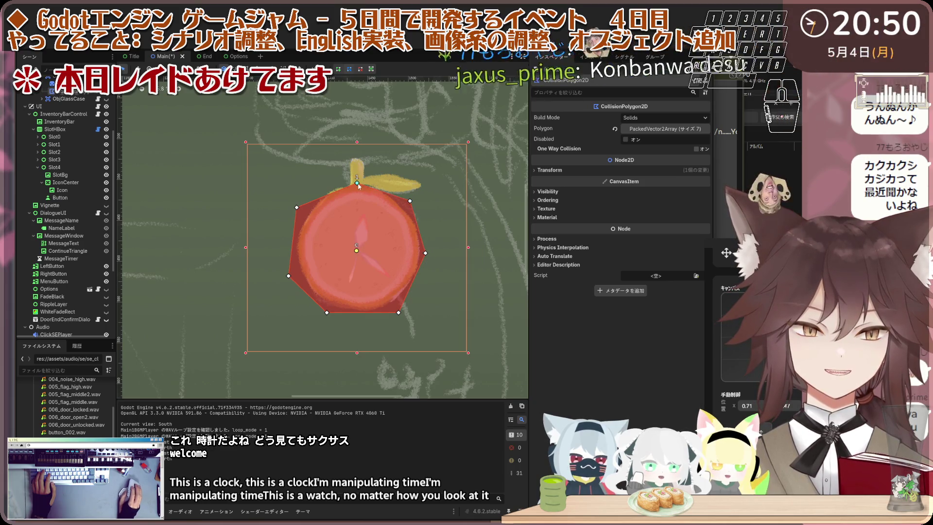
{"action": "left_click_drag", "start_coordinate": [357, 183], "coordinate": [355, 178]}
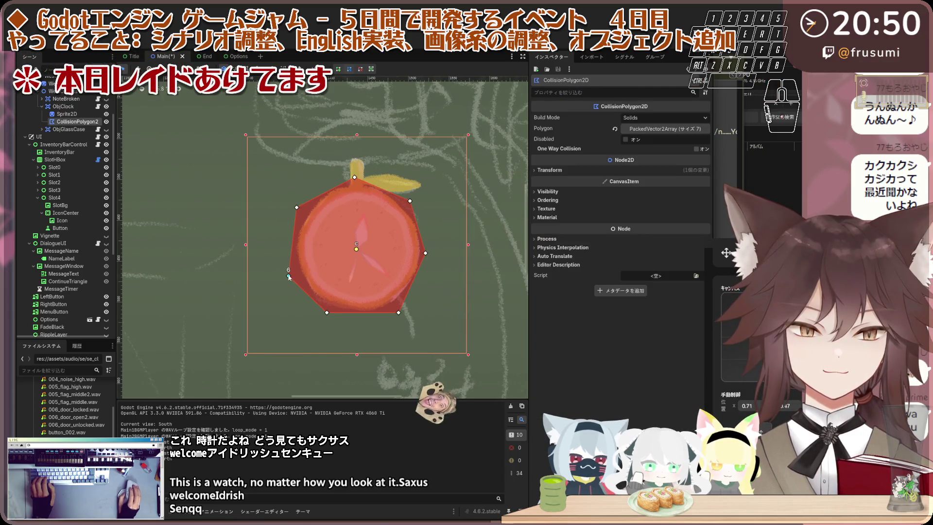
{"action": "left_click_drag", "start_coordinate": [288, 276], "coordinate": [294, 278]}
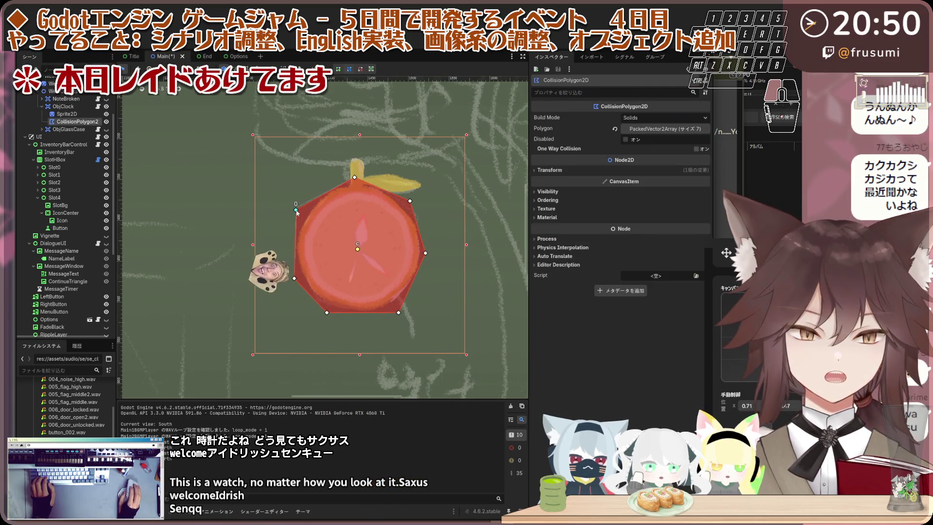
{"action": "left_click_drag", "start_coordinate": [425, 252], "coordinate": [427, 253]}
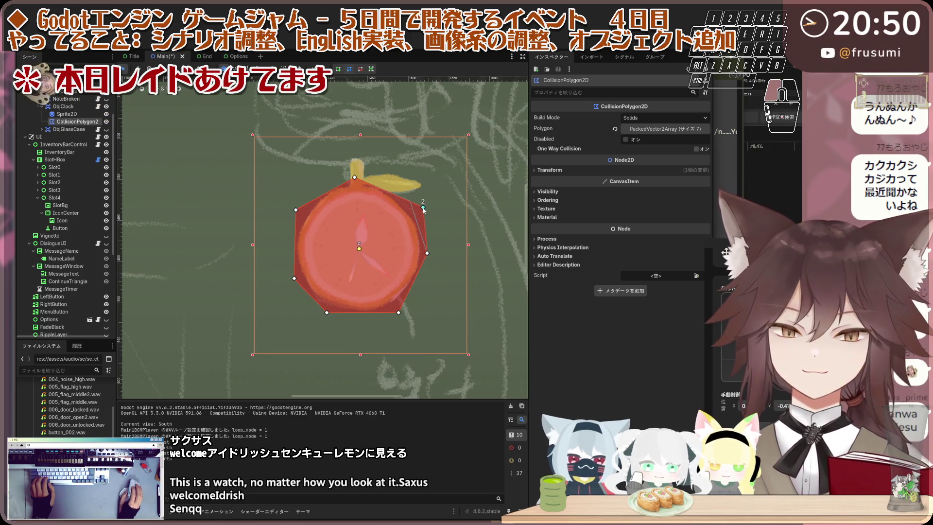
{"action": "left_click_drag", "start_coordinate": [423, 209], "coordinate": [413, 202]}
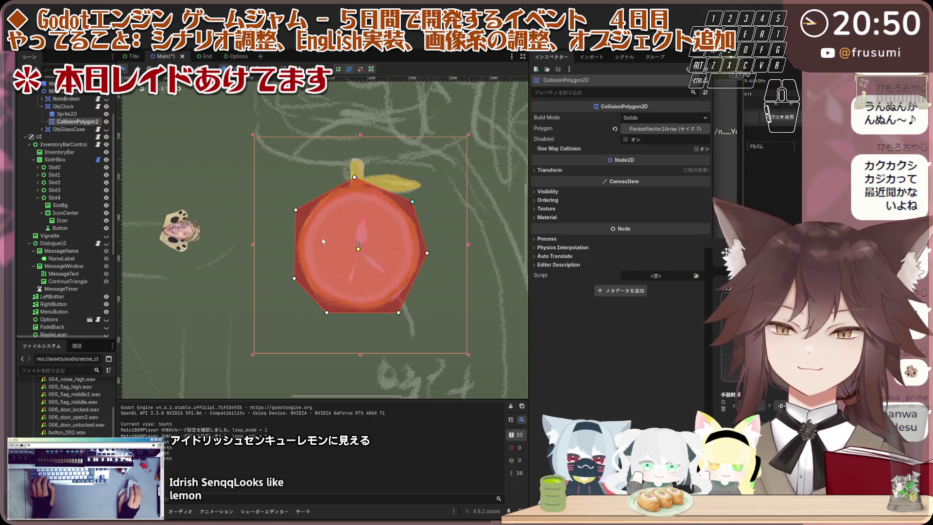
{"action": "scroll", "coordinate": [323, 240], "scroll_direction": "up", "scroll_amount": 1}
{"action": "scroll", "coordinate": [306, 262], "scroll_direction": "right", "scroll_amount": 1}
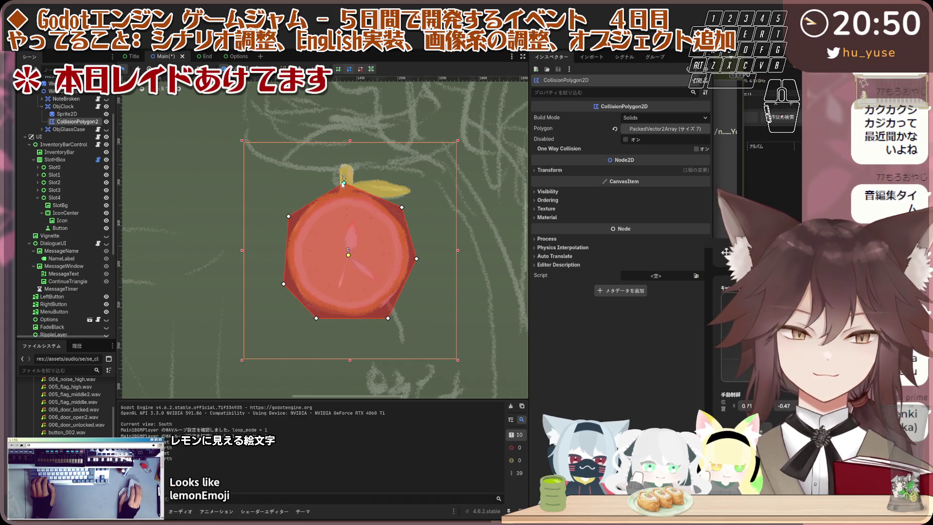
{"action": "left_click_drag", "start_coordinate": [344, 183], "coordinate": [341, 181]}
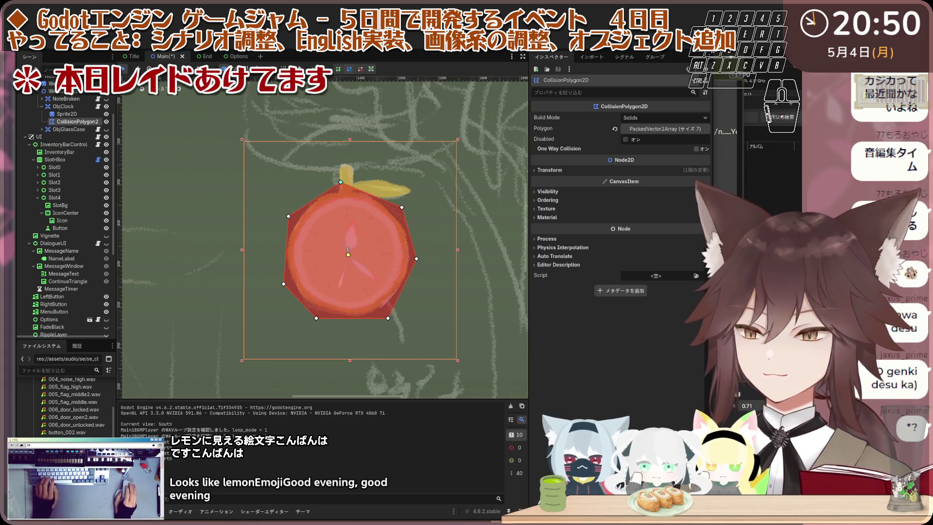
{"action": "left_click", "coordinate": [50, 235]}
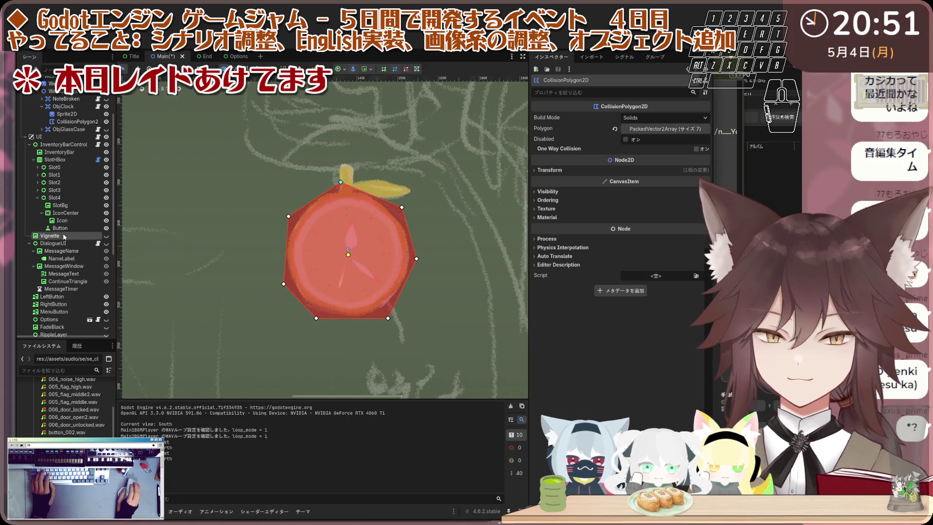
Step: Duplicate ClickSEPlayer and rename the copy ClockSEPlayer
{"action": "scroll", "coordinate": [64, 252], "scroll_direction": "down", "scroll_amount": 5}
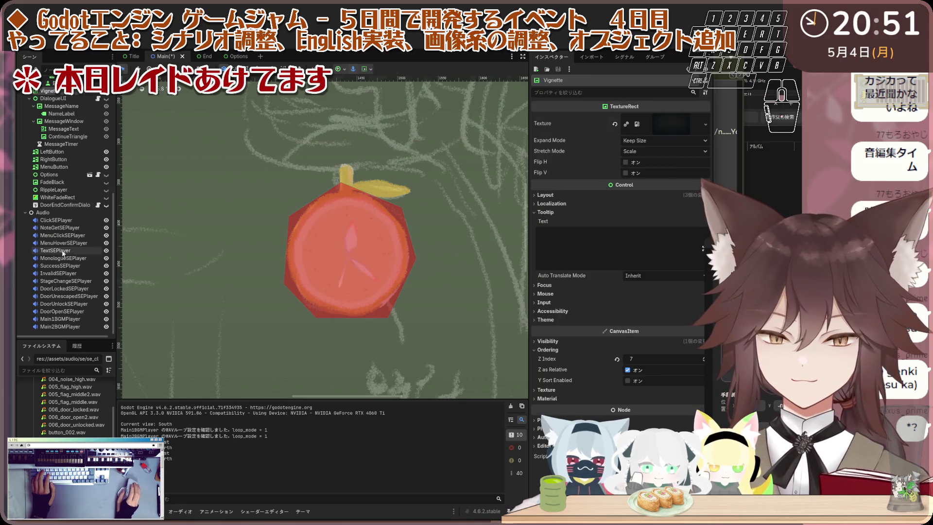
{"action": "left_click", "coordinate": [73, 222]}
{"action": "key", "text": "ctrl+d"}
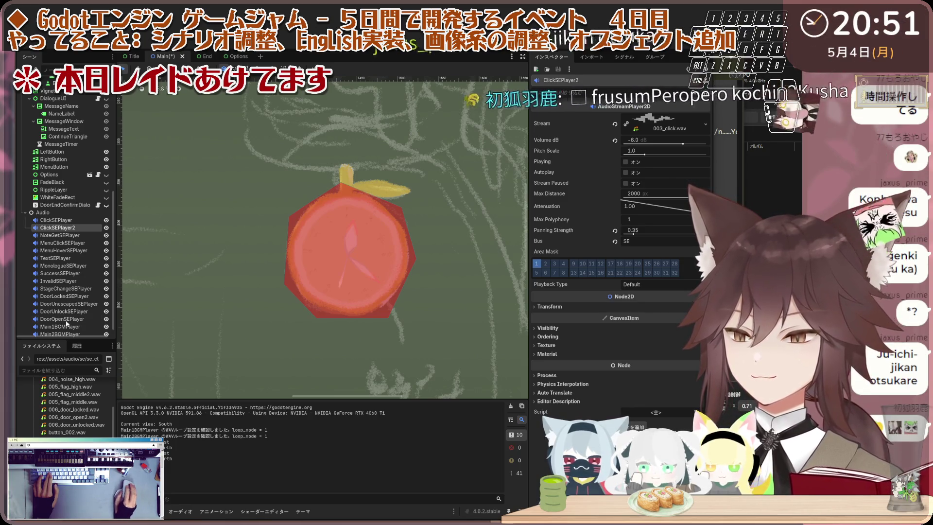
{"action": "double_click", "coordinate": [75, 228]}
{"action": "type", "text": "ClockSEPlayer"}
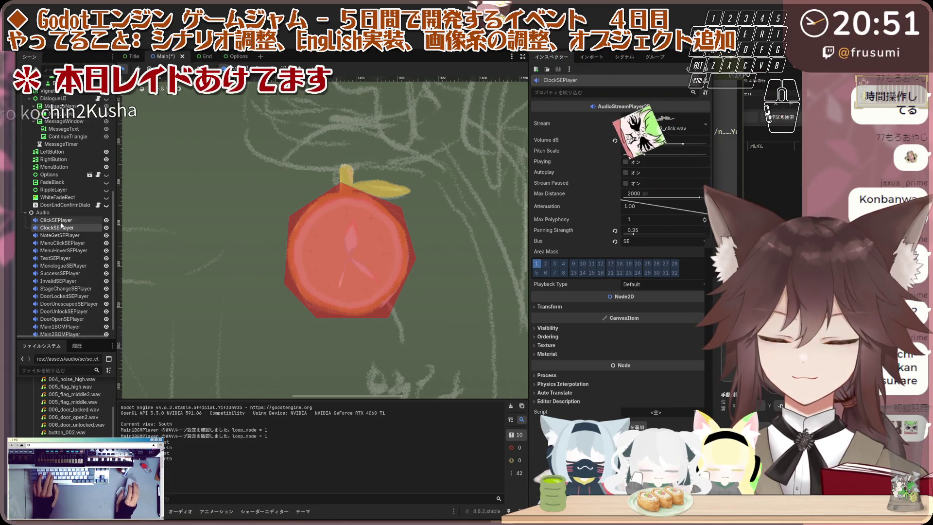
{"action": "key", "text": "Return"}
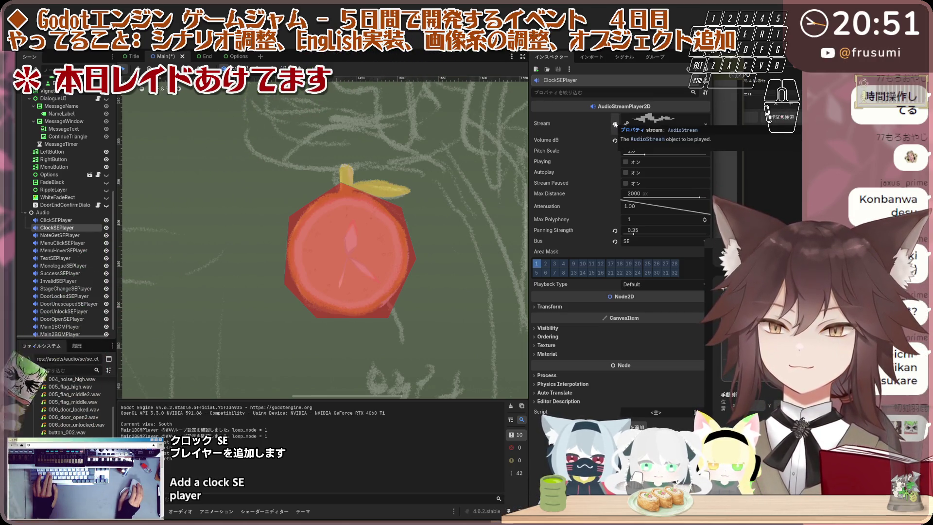
Step: Set ClockSEPlayer's Stream to se_clock.wav, then duplicate the node
{"action": "left_click", "coordinate": [615, 125]}
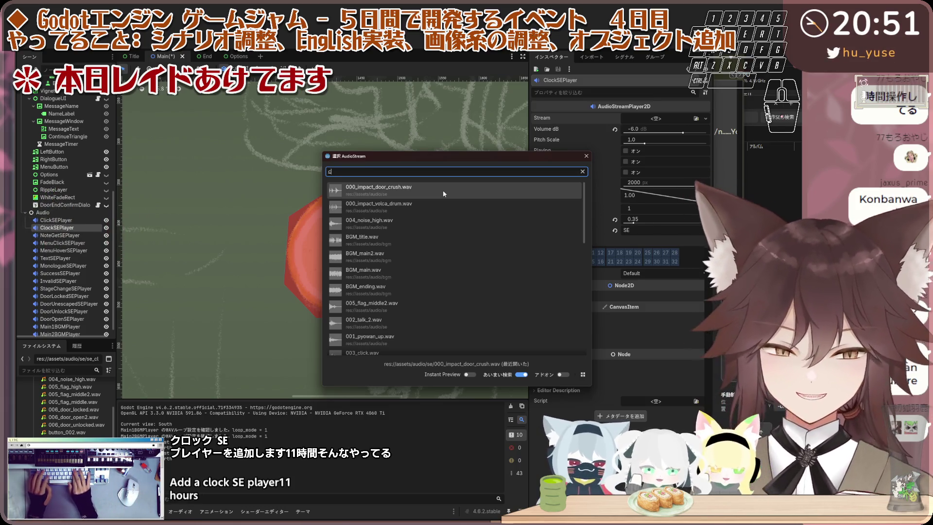
{"action": "type", "text": "clo"}
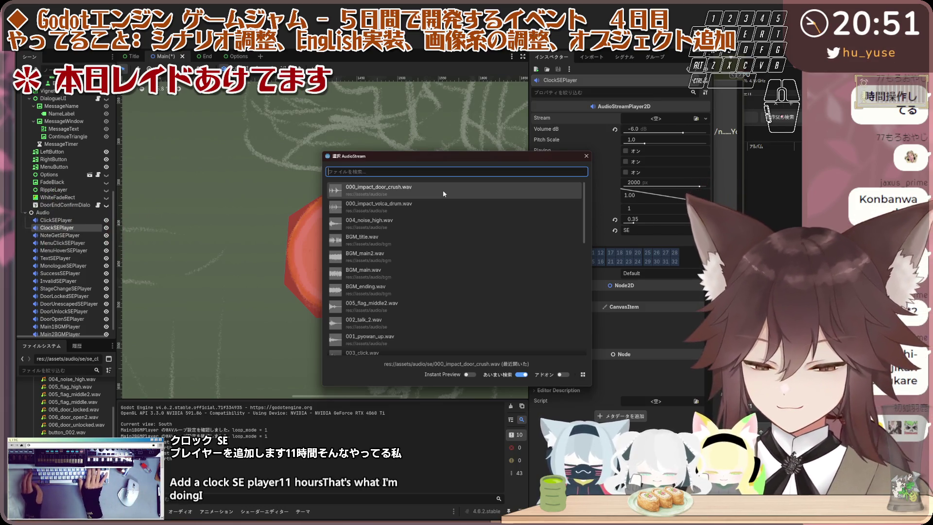
{"action": "key", "text": "BackSpace"}
{"action": "key", "text": "BackSpace"}
{"action": "key", "text": "BackSpace"}
{"action": "type", "text": "v"}
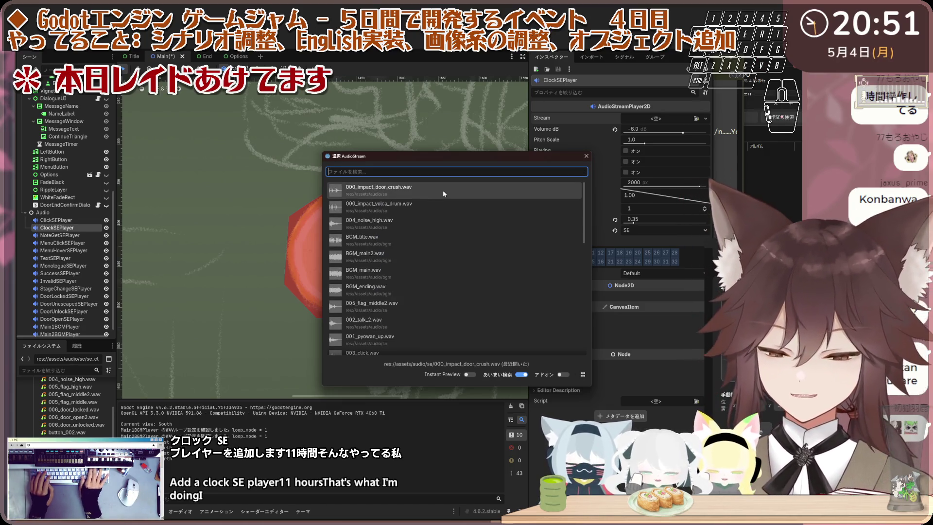
{"action": "key", "text": "BackSpace"}
{"action": "type", "text": "cloc"}
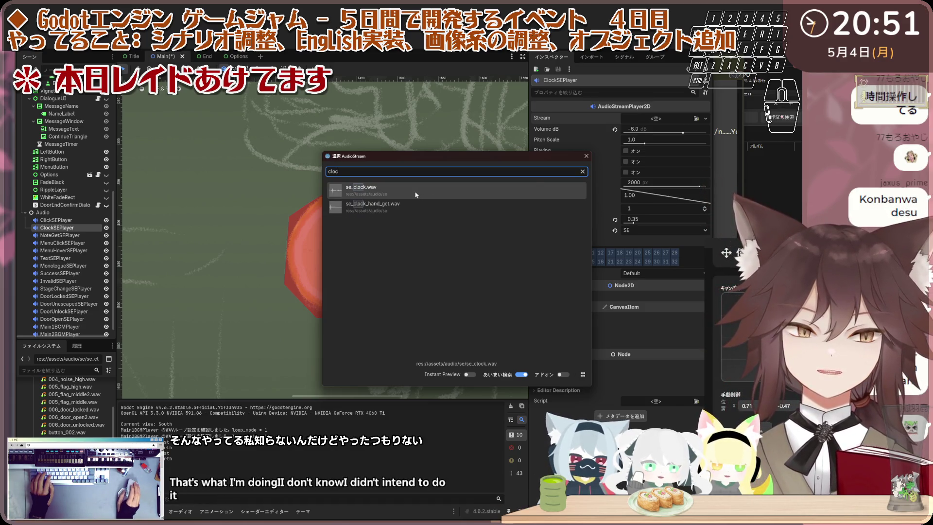
{"action": "left_click", "coordinate": [416, 194]}
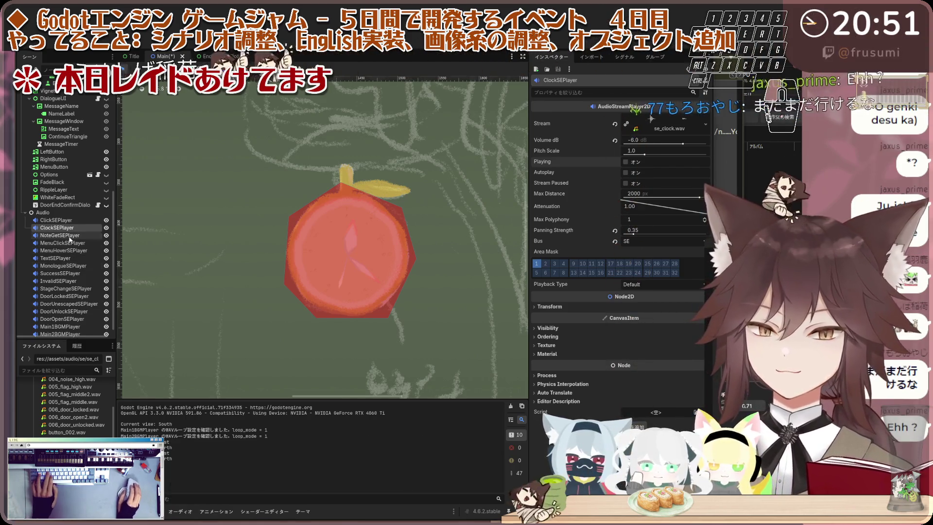
{"action": "key", "text": "ctrl+d"}
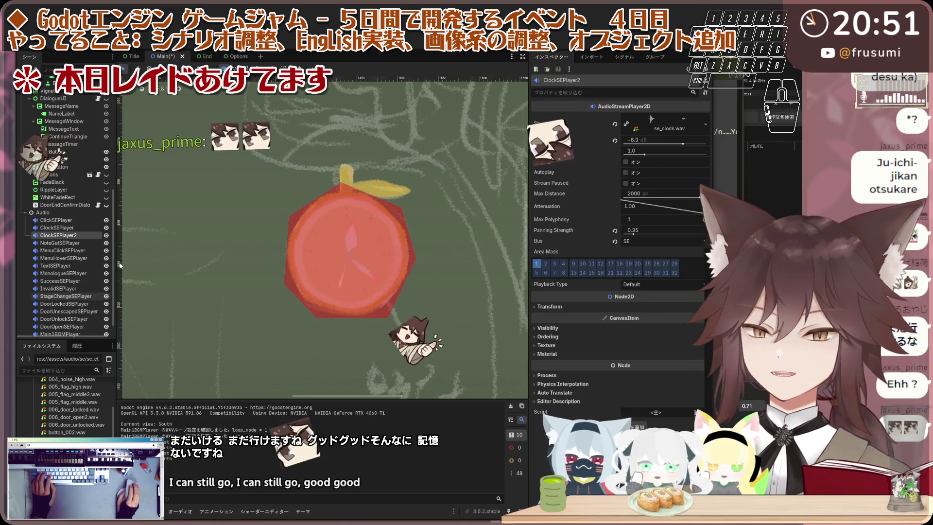
Step: Rename the duplicate ClockHandGetSEPlayer and give it se_clock_hand_get.wav as its sound
{"action": "double_click", "coordinate": [85, 235]}
{"action": "type", "text": "ClockHandGetSEPlayer"}
{"action": "key", "text": "Return"}
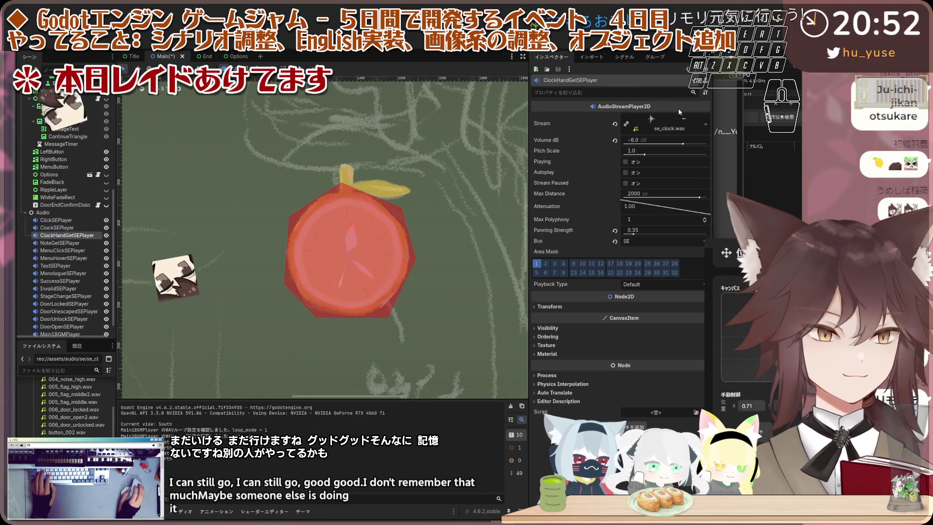
{"action": "left_click", "coordinate": [706, 124]}
{"action": "left_click", "coordinate": [699, 185]}
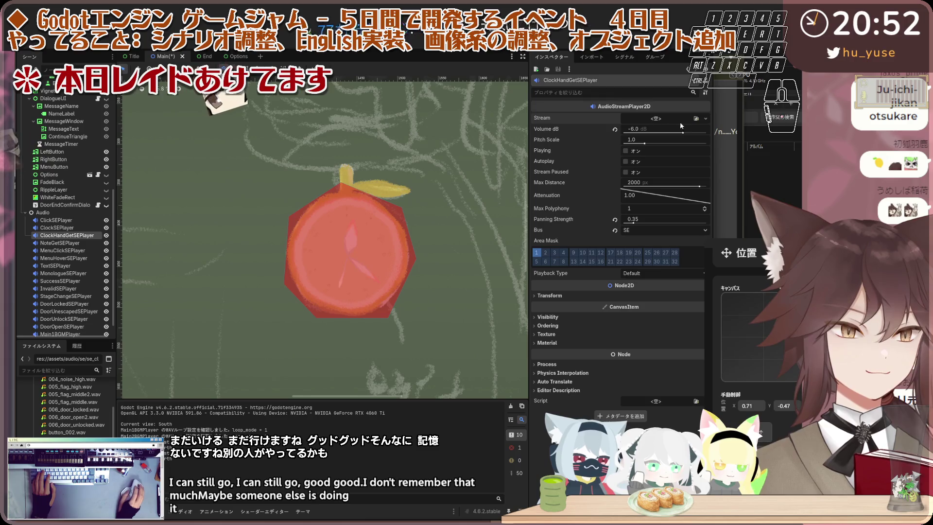
{"action": "left_click", "coordinate": [678, 121]}
{"action": "type", "text": "clock"}
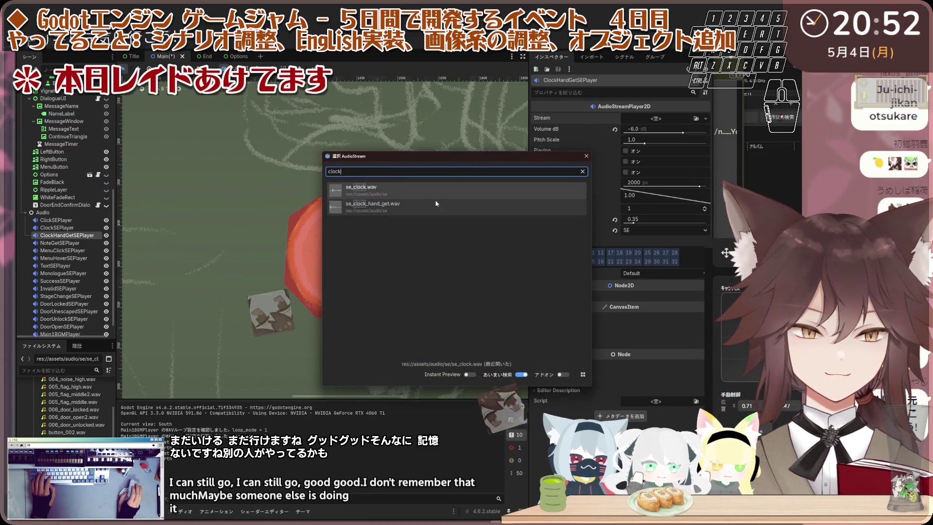
{"action": "double_click", "coordinate": [579, 191]}
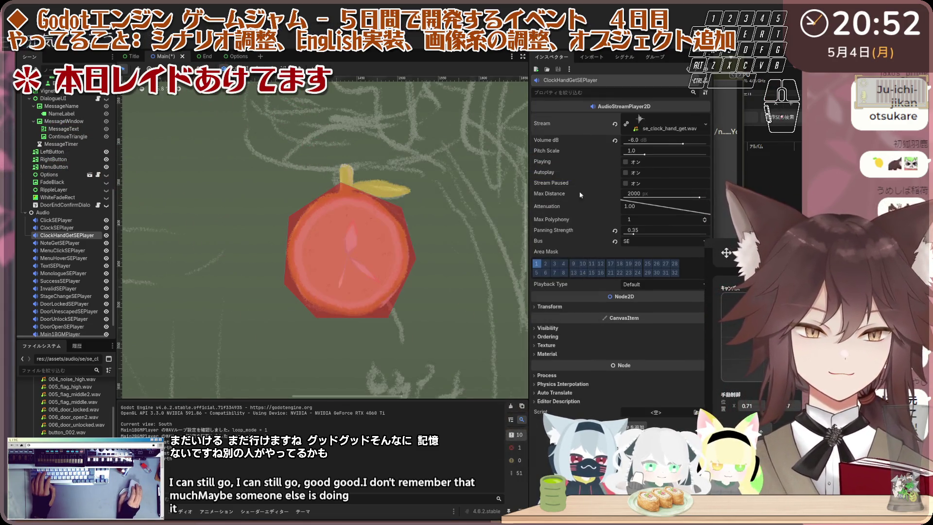
Step: Play the clock-hand sound at a higher pitch, then lower ClockSEPlayer's pitch to about 0.78
{"action": "left_click_drag", "start_coordinate": [631, 151], "coordinate": [648, 154]}
{"action": "left_click", "coordinate": [626, 162]}
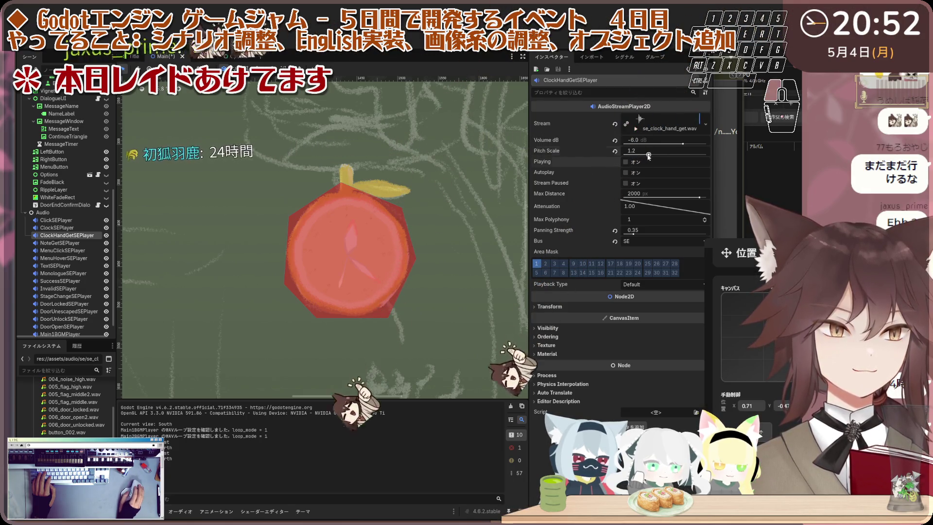
{"action": "left_click_drag", "start_coordinate": [648, 154], "coordinate": [650, 156]}
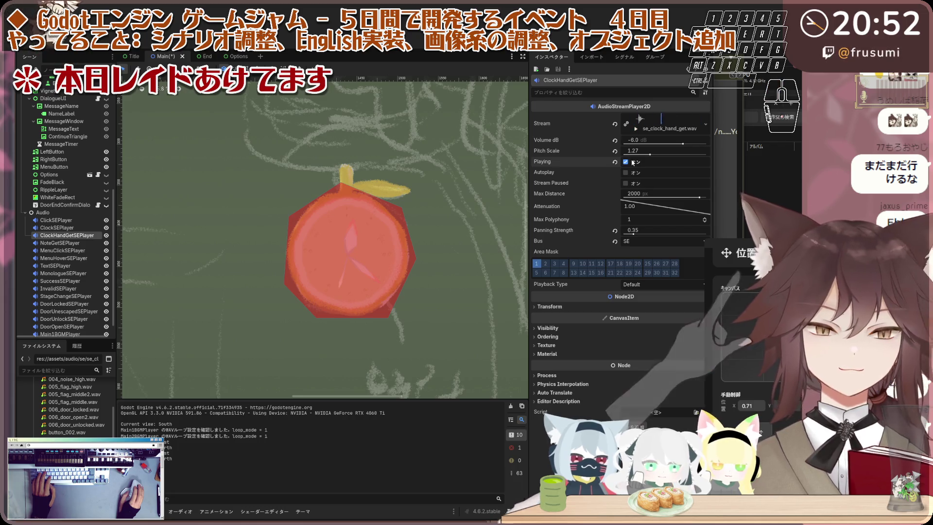
{"action": "key", "text": "Up"}
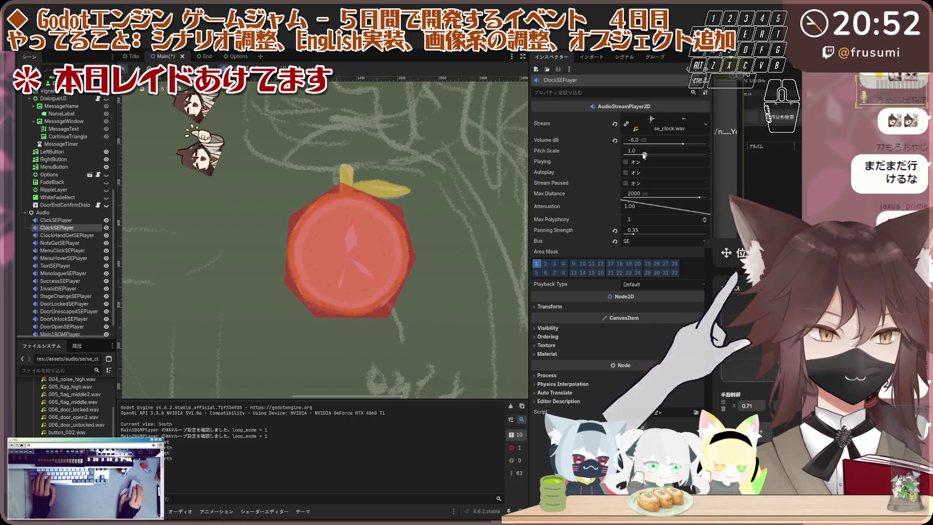
{"action": "left_click", "coordinate": [626, 161]}
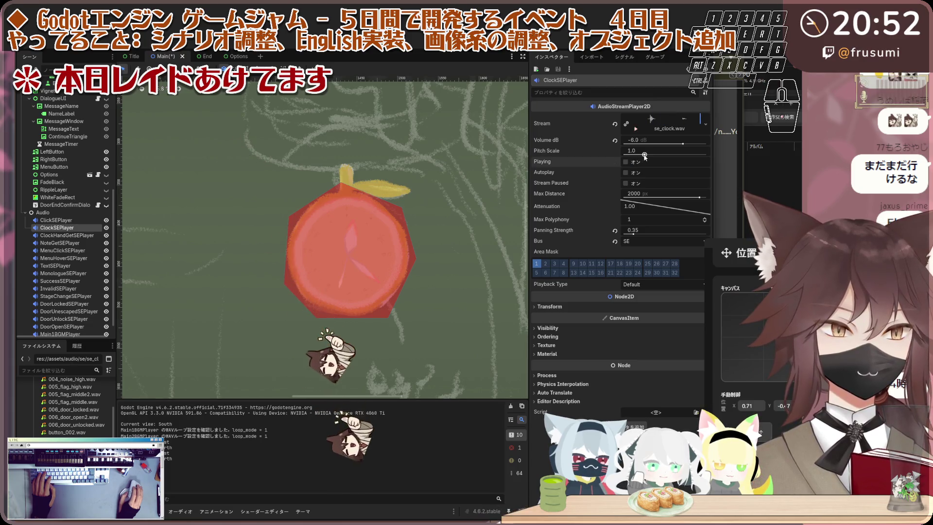
{"action": "left_click_drag", "start_coordinate": [644, 155], "coordinate": [641, 155]}
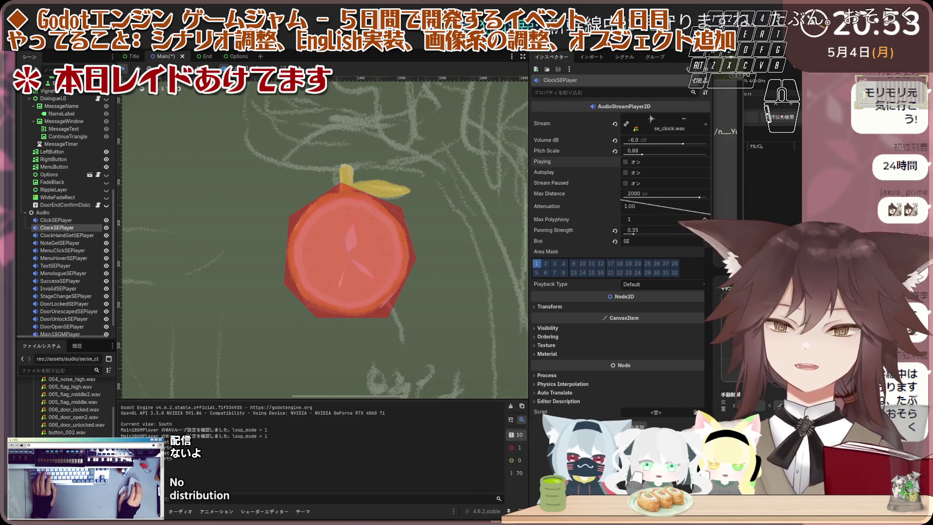
Step: Leave ClockSEPlayer at 0.88 pitch, zoom out the viewport, and open the Project menu
{"action": "scroll", "coordinate": [352, 217], "scroll_direction": "down", "scroll_amount": 1}
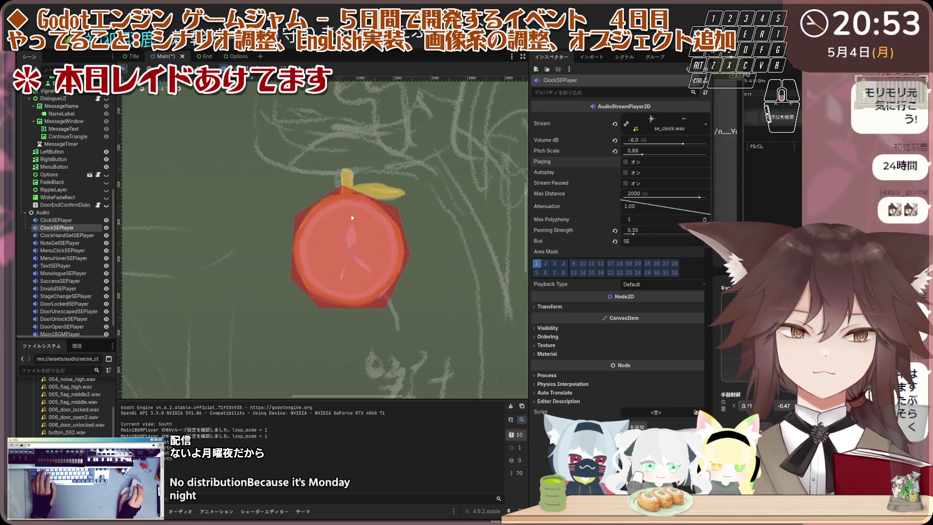
{"action": "scroll", "coordinate": [352, 217], "scroll_direction": "down", "scroll_amount": 3}
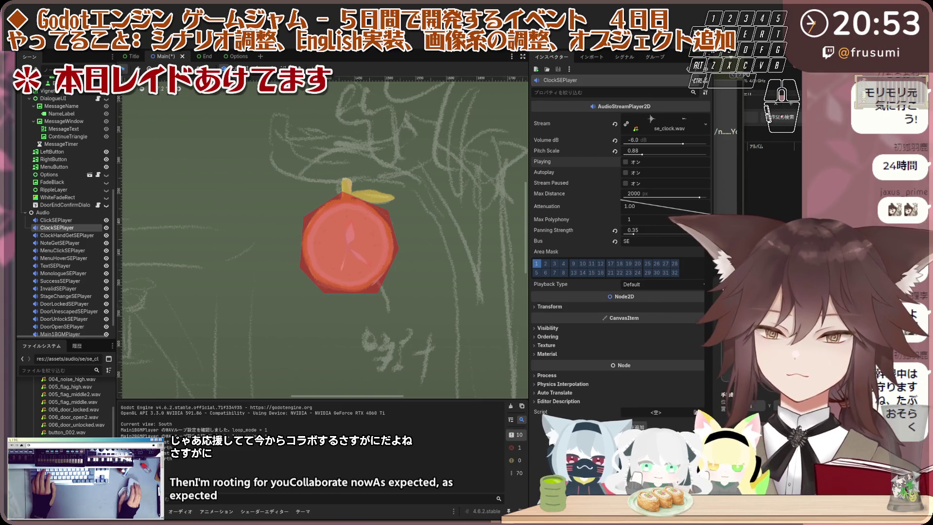
{"action": "left_click", "coordinate": [87, 49]}
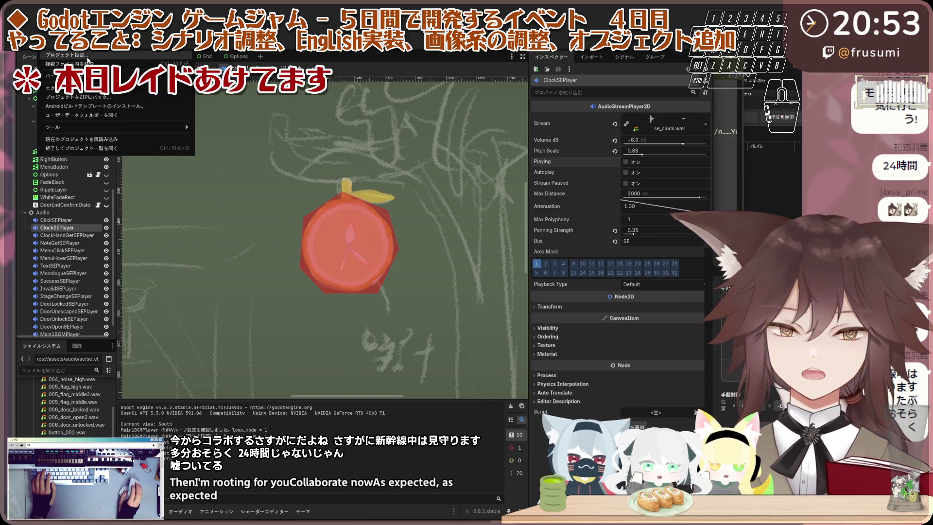
Step: Open Project Settings and search the settings for stretch-related entries
{"action": "left_click", "coordinate": [82, 56]}
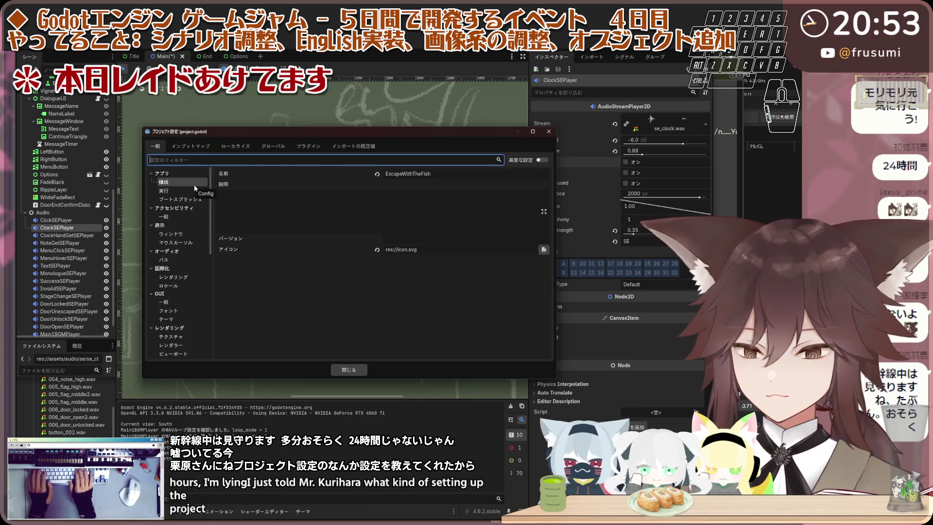
{"action": "type", "text": "スケール"}
{"action": "key", "text": "Return"}
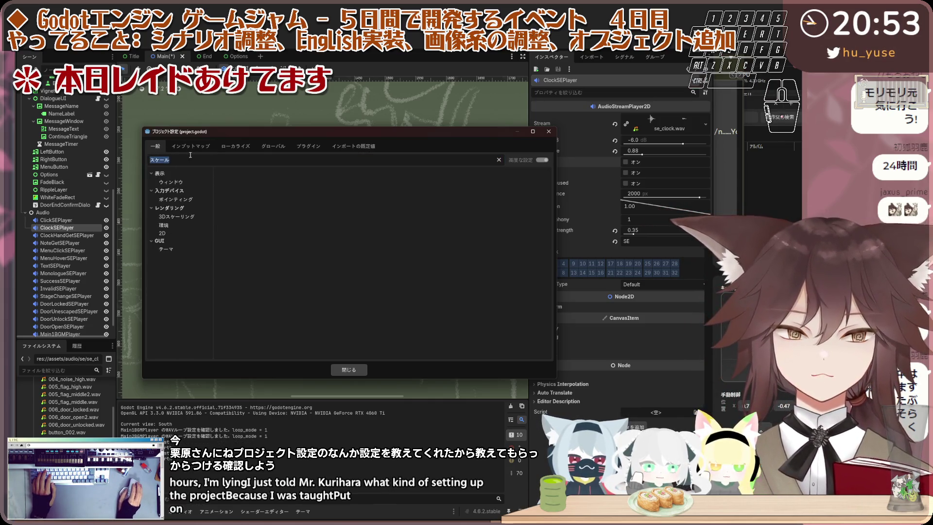
{"action": "key", "text": "BackSpace"}
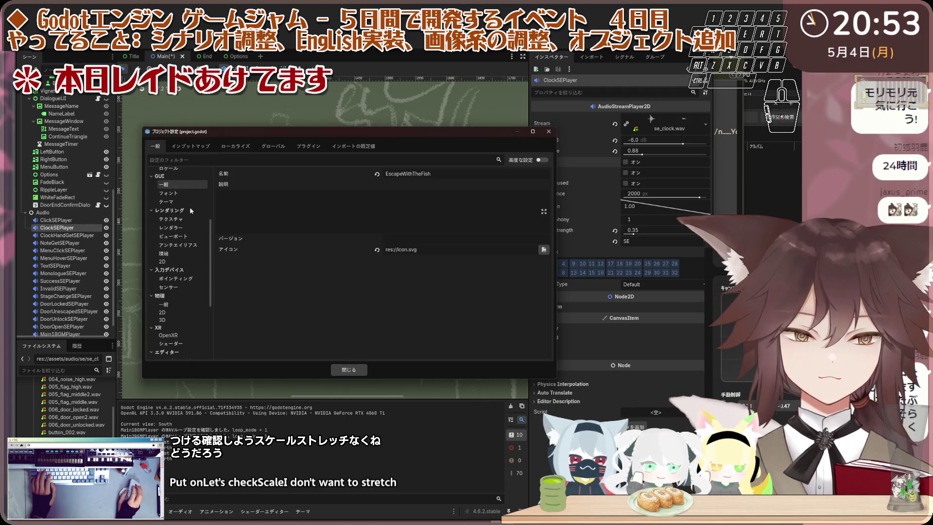
{"action": "type", "text": "stra"}
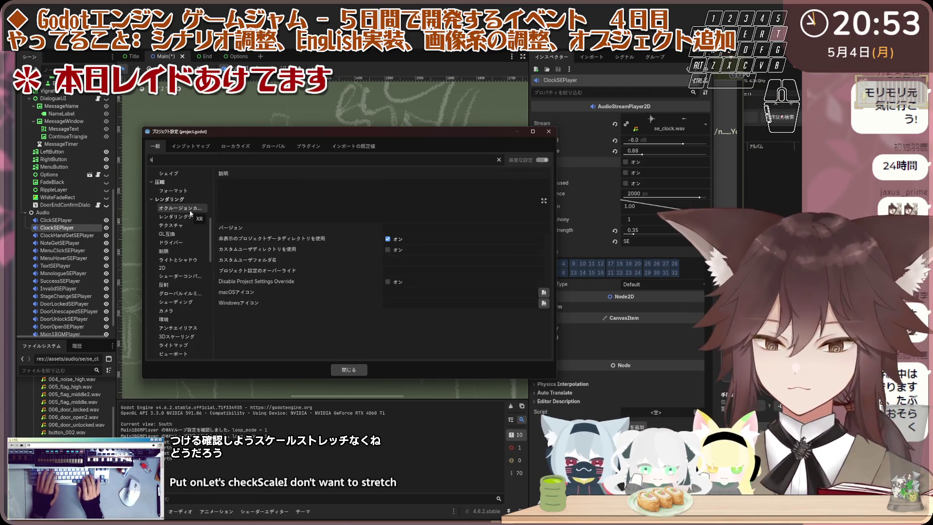
{"action": "key", "text": "BackSpace"}
{"action": "key", "text": "BackSpace"}
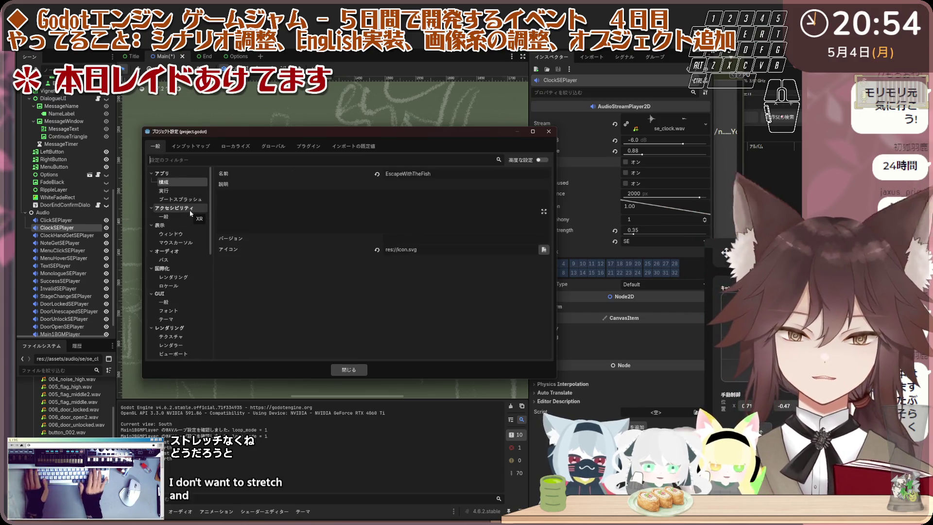
Step: Browse the Project Settings pages from Input Map to Plugins and back to General
{"action": "left_click", "coordinate": [212, 144]}
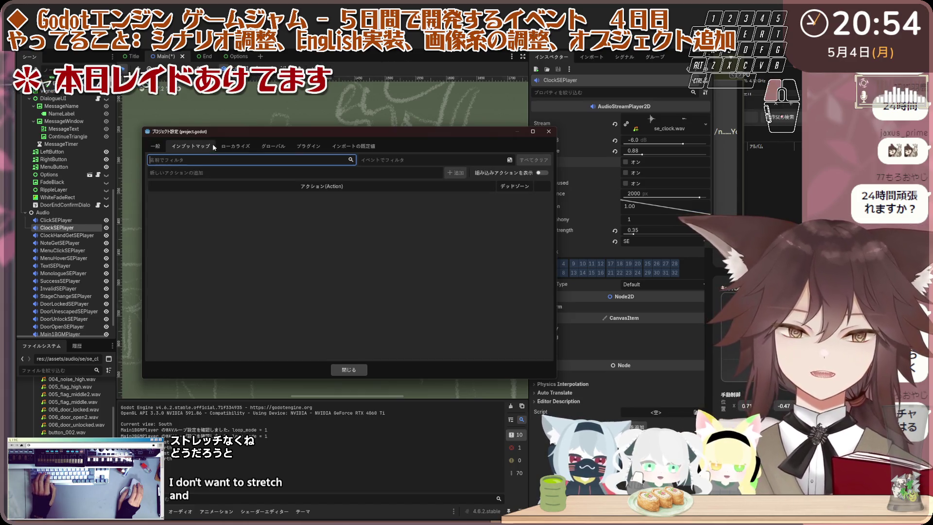
{"action": "left_click", "coordinate": [235, 146]}
{"action": "left_click", "coordinate": [273, 145]}
{"action": "left_click", "coordinate": [309, 146]}
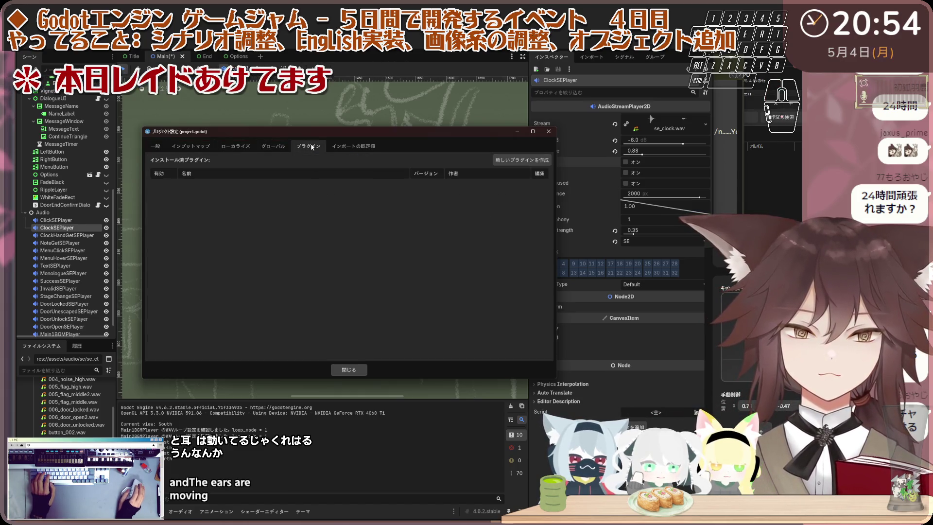
{"action": "left_click", "coordinate": [273, 146]}
{"action": "left_click", "coordinate": [236, 146]}
{"action": "left_click", "coordinate": [199, 146]}
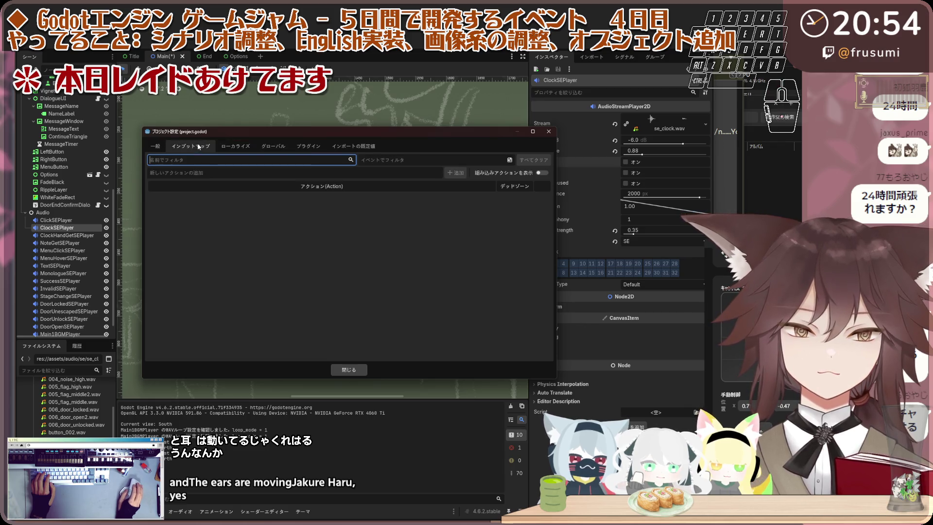
{"action": "left_click", "coordinate": [155, 146]}
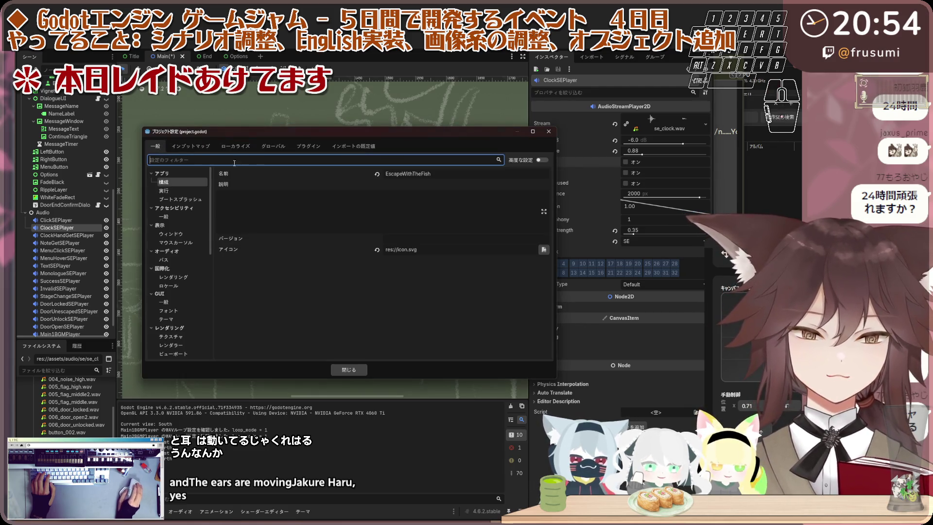
Step: Look through rendering settings: anti-aliasing, 2D pixel snapping, layer names and canvas textures
{"action": "scroll", "coordinate": [196, 206], "scroll_direction": "down", "scroll_amount": 5}
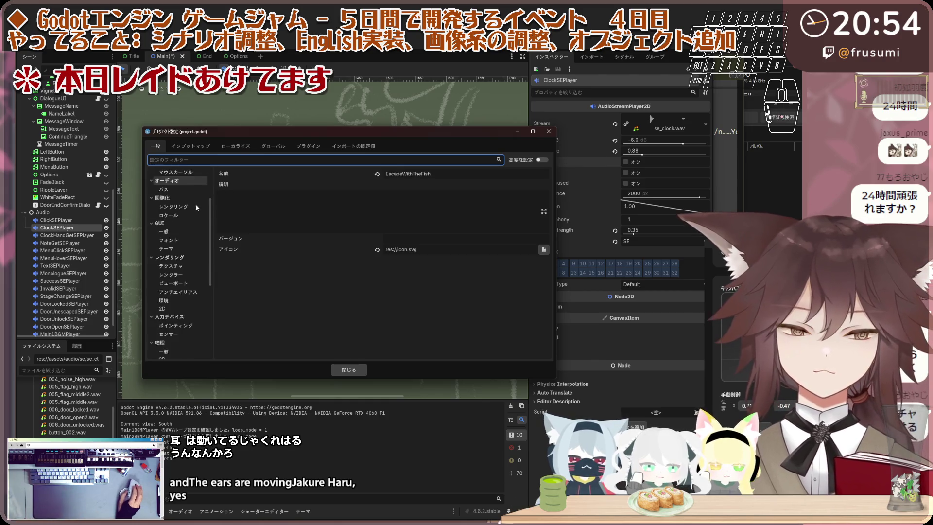
{"action": "scroll", "coordinate": [197, 206], "scroll_direction": "down", "scroll_amount": 3}
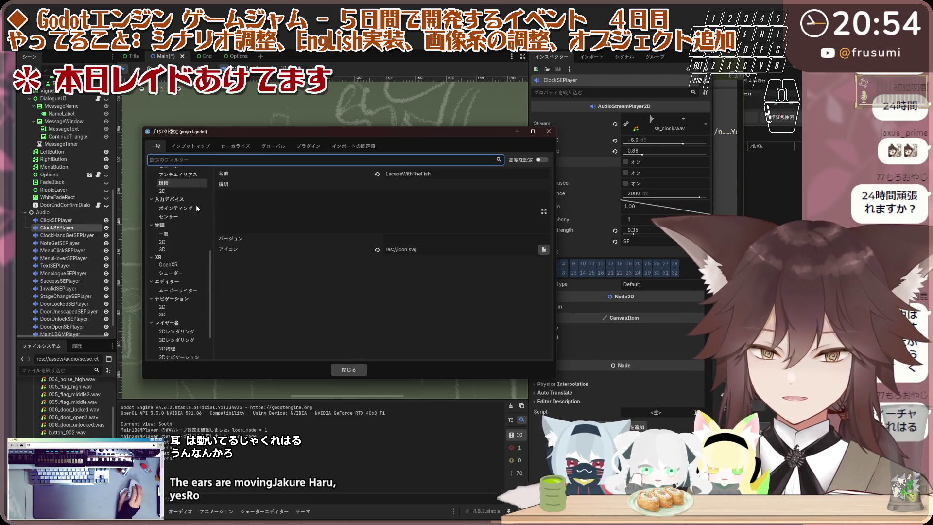
{"action": "scroll", "coordinate": [184, 213], "scroll_direction": "up", "scroll_amount": 2}
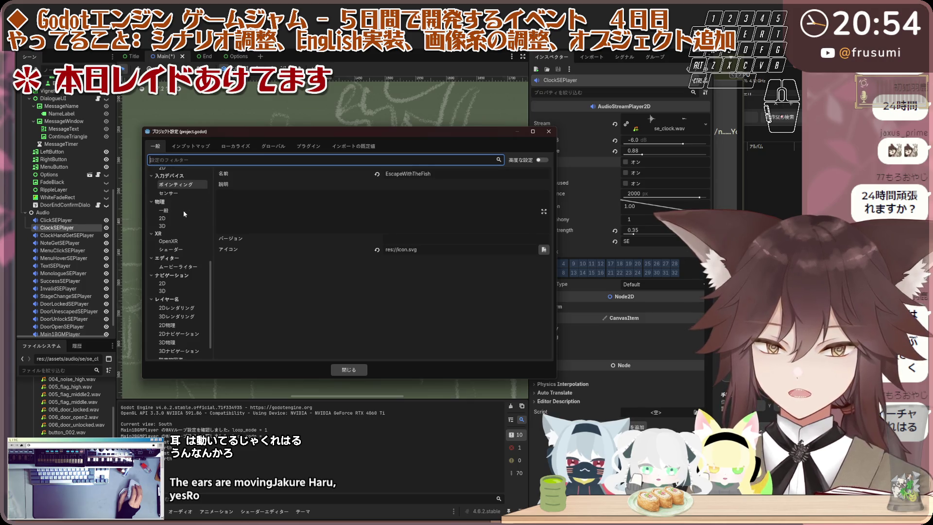
{"action": "scroll", "coordinate": [185, 213], "scroll_direction": "up", "scroll_amount": 1}
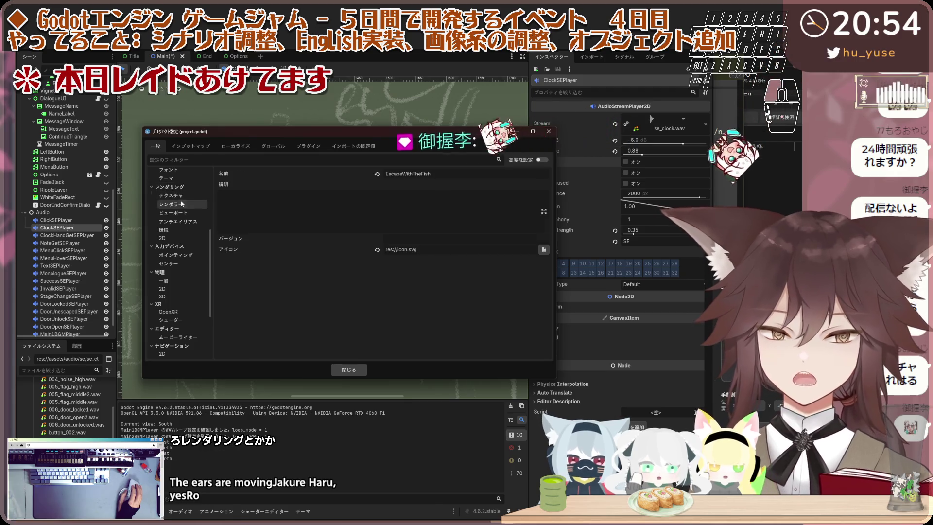
{"action": "left_click", "coordinate": [182, 203]}
{"action": "left_click", "coordinate": [184, 221]}
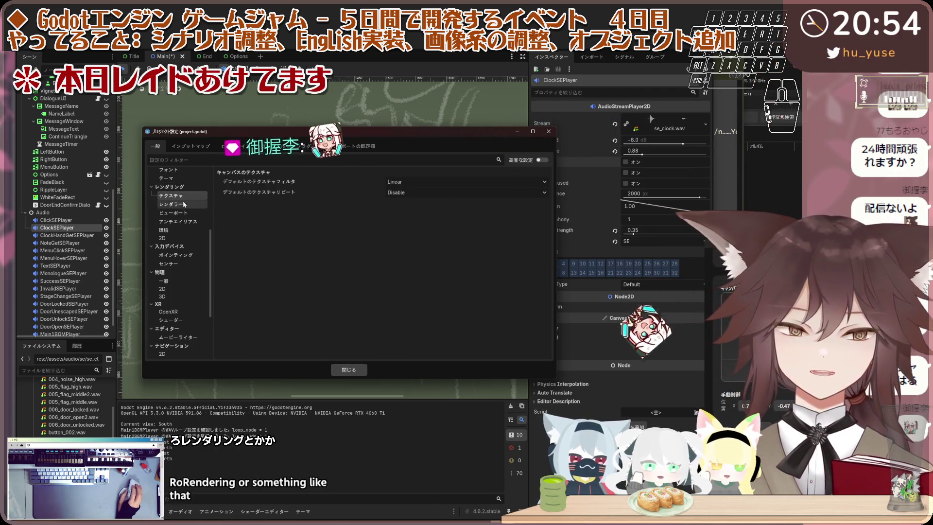
{"action": "left_click", "coordinate": [181, 238]}
{"action": "left_click", "coordinate": [182, 238]}
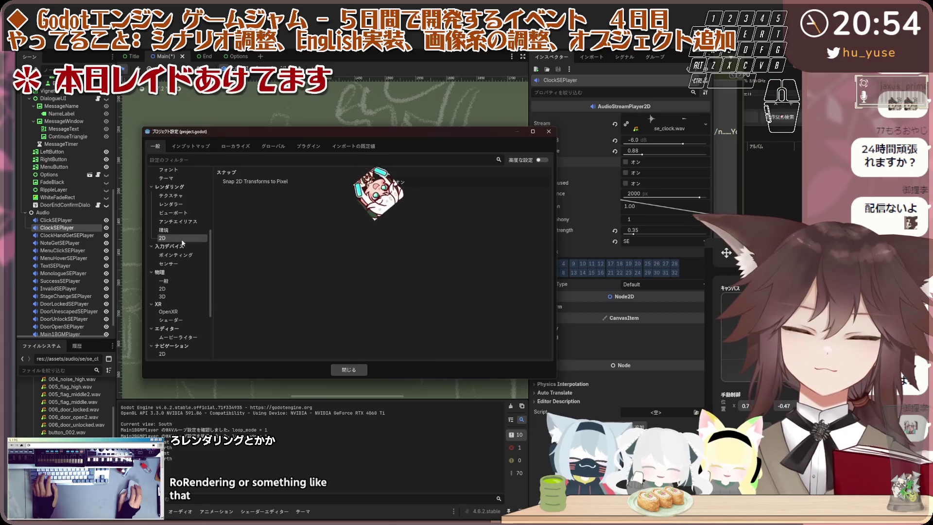
{"action": "scroll", "coordinate": [184, 243], "scroll_direction": "down", "scroll_amount": 4}
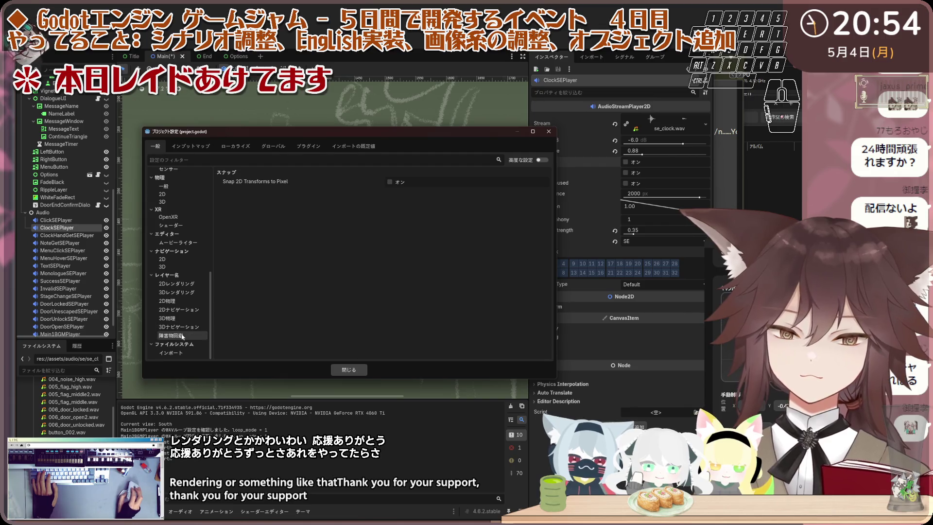
{"action": "left_click", "coordinate": [182, 336]}
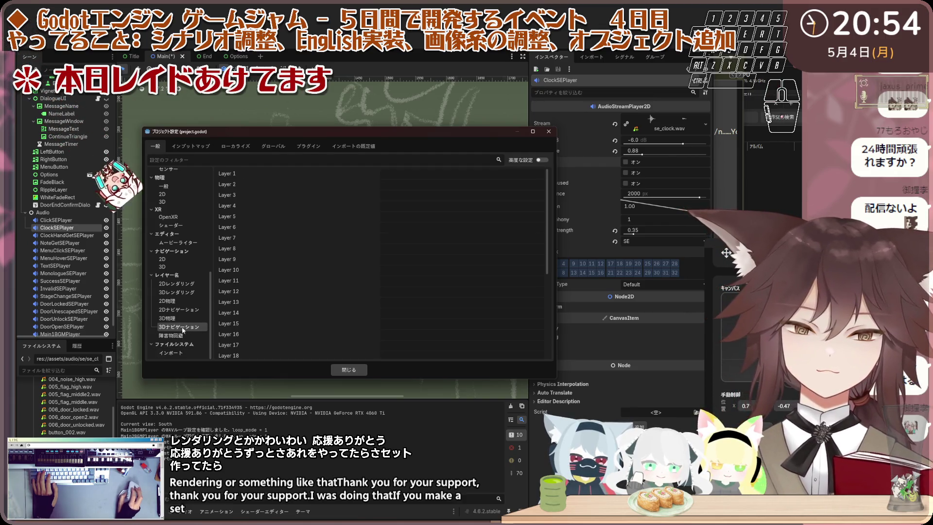
{"action": "left_click", "coordinate": [178, 292]}
{"action": "scroll", "coordinate": [181, 285], "scroll_direction": "up", "scroll_amount": 6}
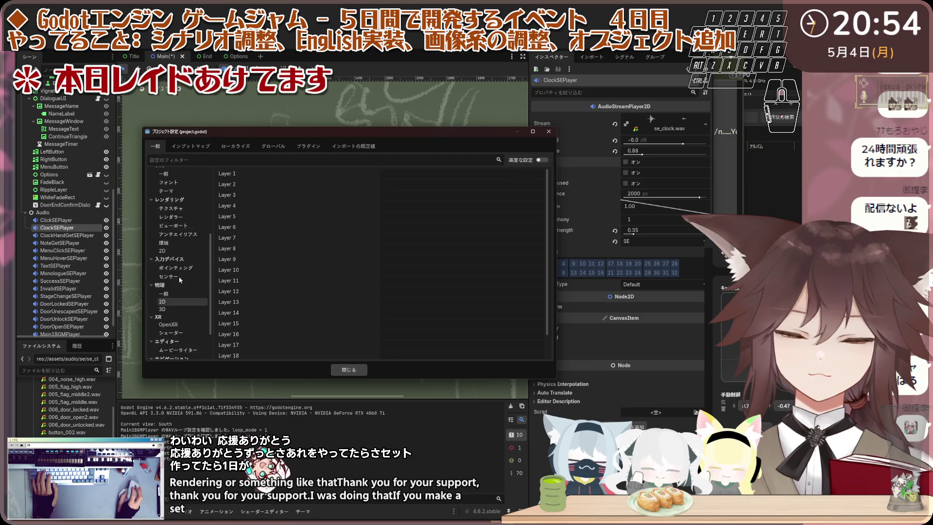
{"action": "left_click", "coordinate": [183, 255]}
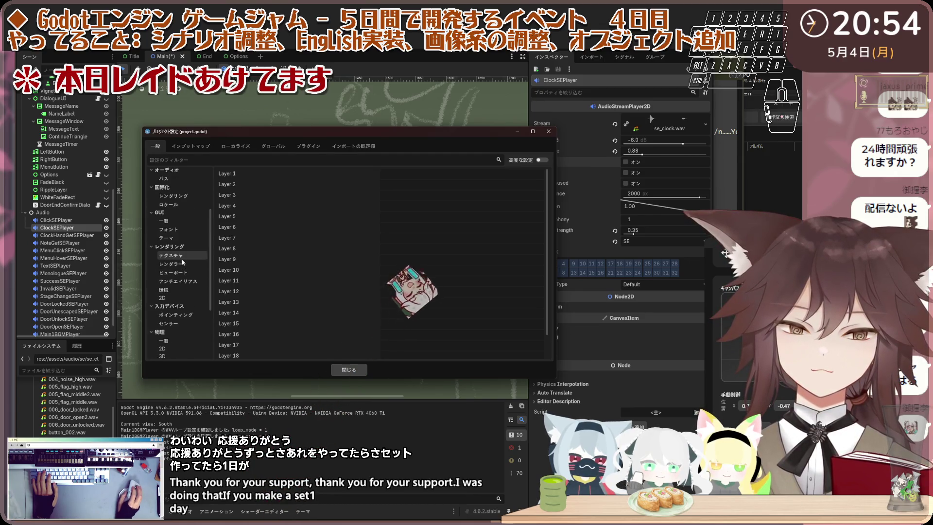
Step: Check the Boot Splash Stretch Mode choices and leave it set to Keep
{"action": "scroll", "coordinate": [183, 262], "scroll_direction": "up", "scroll_amount": 3}
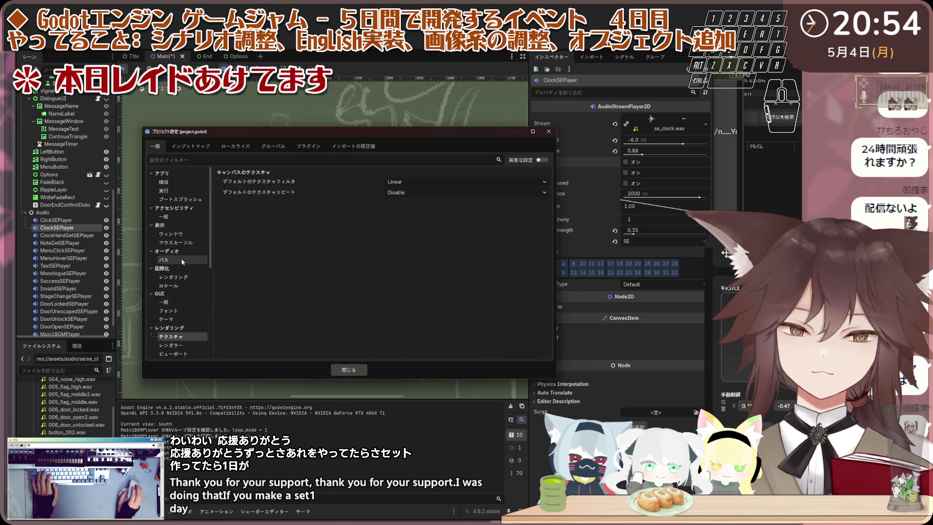
{"action": "left_click", "coordinate": [165, 182]}
{"action": "left_click", "coordinate": [176, 199]}
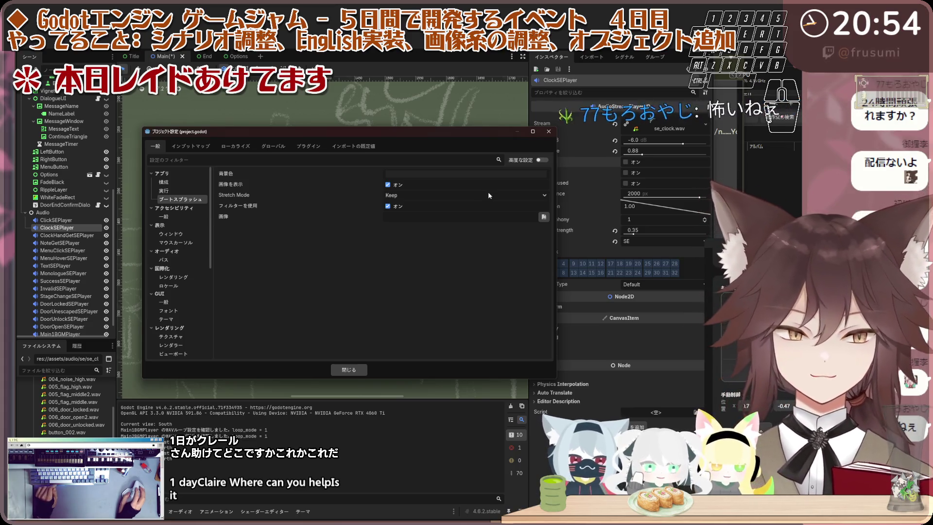
{"action": "left_click", "coordinate": [489, 195]}
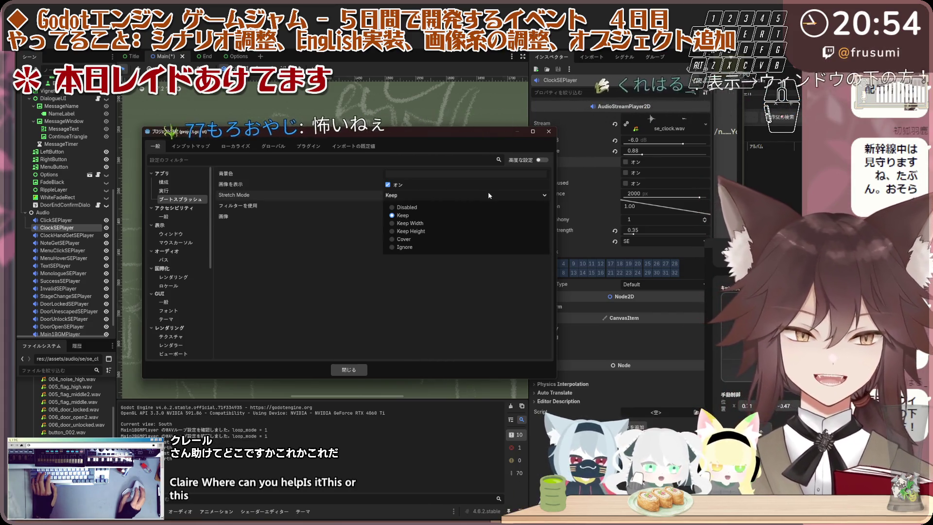
{"action": "left_click", "coordinate": [488, 195]}
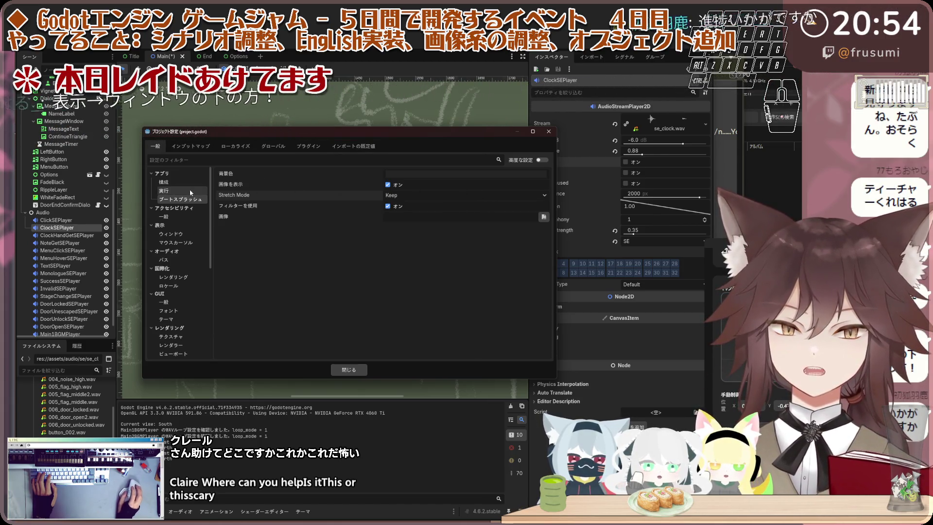
Step: Show the Application Config page with project name EscapeWithTheFish and icon res://icon.svg
{"action": "left_click", "coordinate": [176, 183]}
{"action": "scroll", "coordinate": [179, 202], "scroll_direction": "down", "scroll_amount": 1}
{"action": "scroll", "coordinate": [179, 202], "scroll_direction": "down", "scroll_amount": 5}
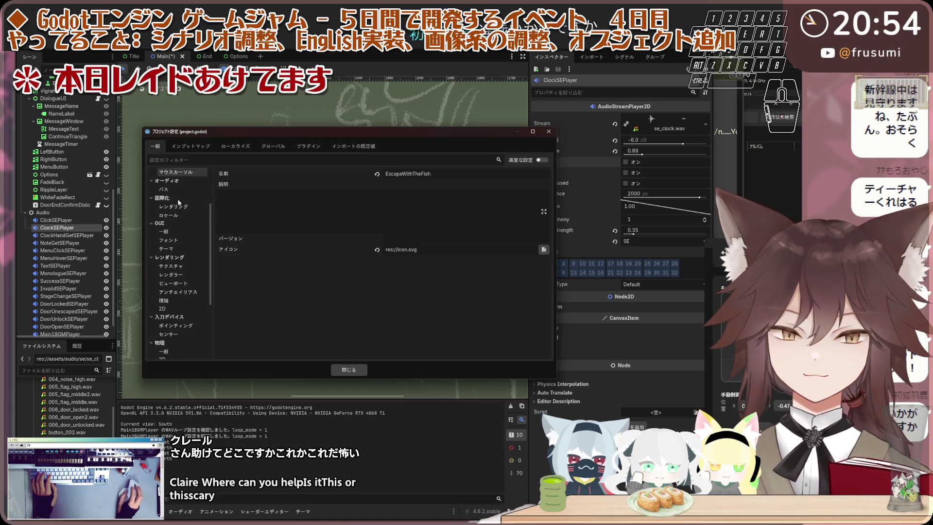
{"action": "left_click", "coordinate": [210, 158]}
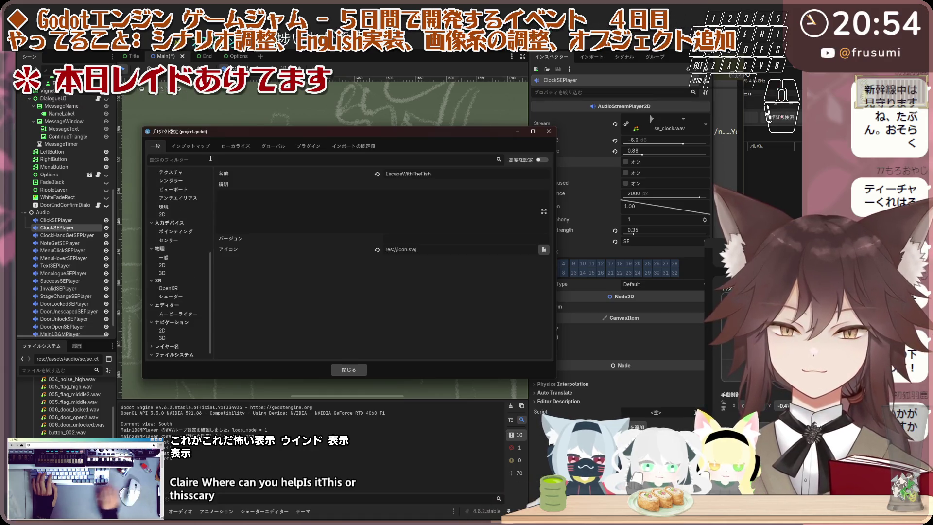
Step: Try entering 表示 in the Project Settings filter, then close the dialog
{"action": "type", "text": "hy"}
{"action": "key", "text": "Escape"}
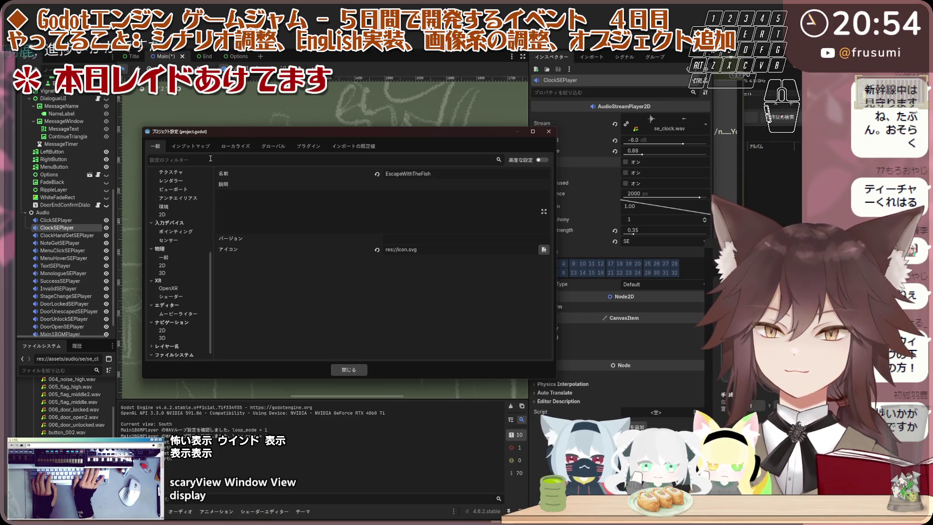
{"action": "type", "text": "o"}
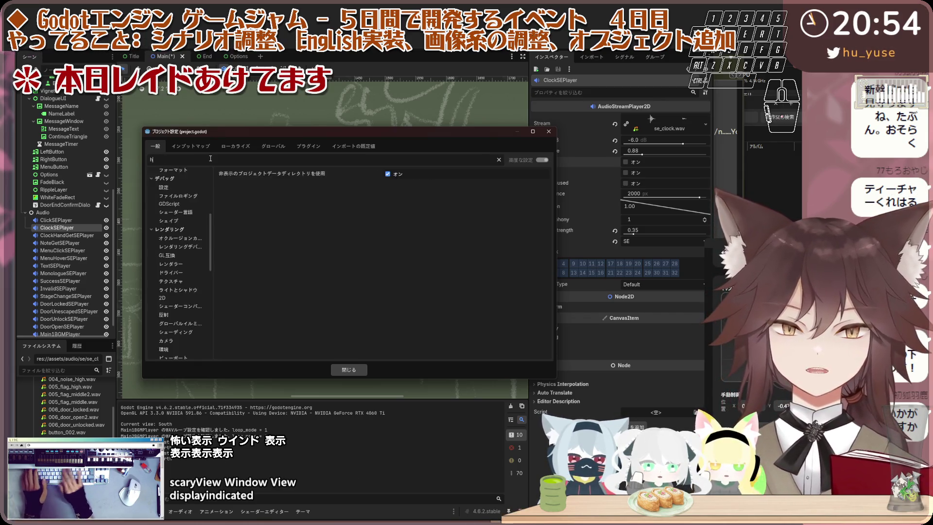
{"action": "key", "text": "BackSpace"}
{"action": "key", "text": "BackSpace"}
{"action": "key", "text": "BackSpace"}
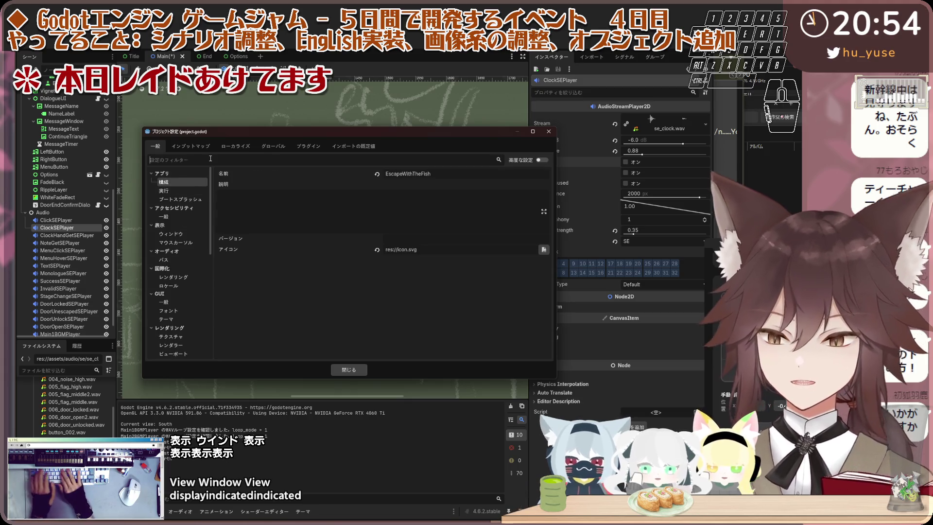
{"action": "type", "text": "ひょうji"}
{"action": "key", "text": "space"}
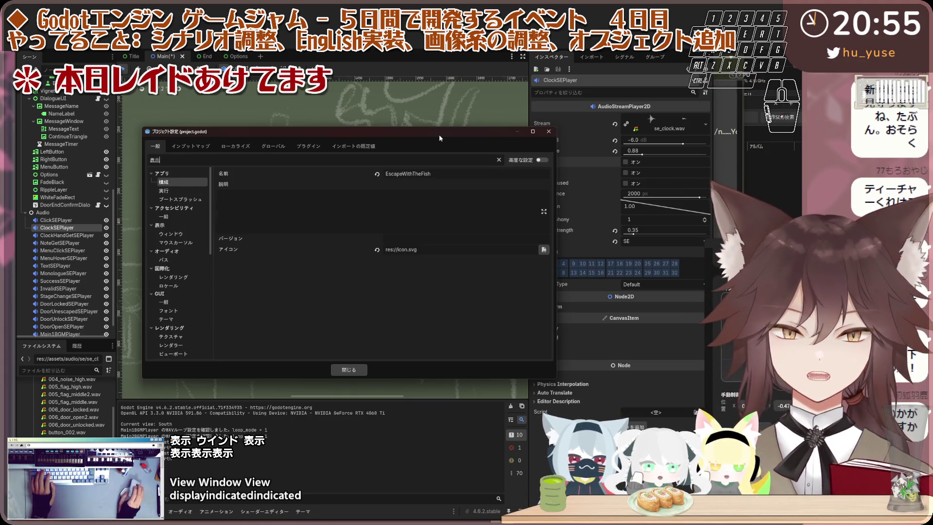
{"action": "left_click", "coordinate": [548, 132]}
Step: Reopen Project Settings, filter by 表示, and show Display > Window with its 1920×1080 viewport
{"action": "left_click", "coordinate": [51, 44]}
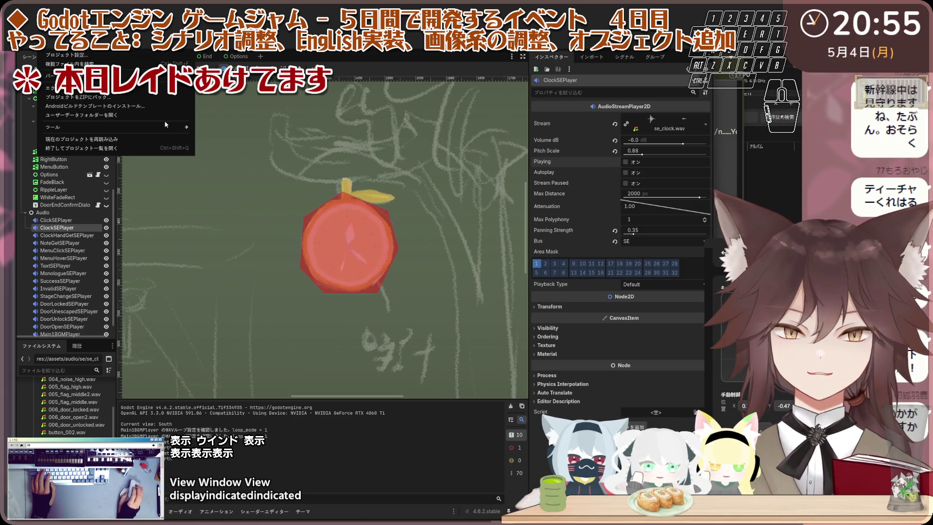
{"action": "mouse_move", "coordinate": [167, 128]}
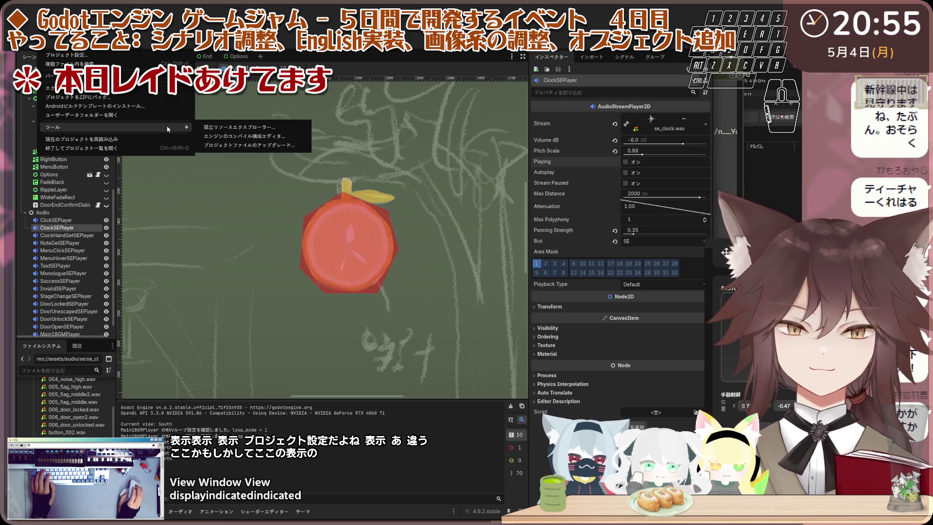
{"action": "left_click", "coordinate": [141, 55]}
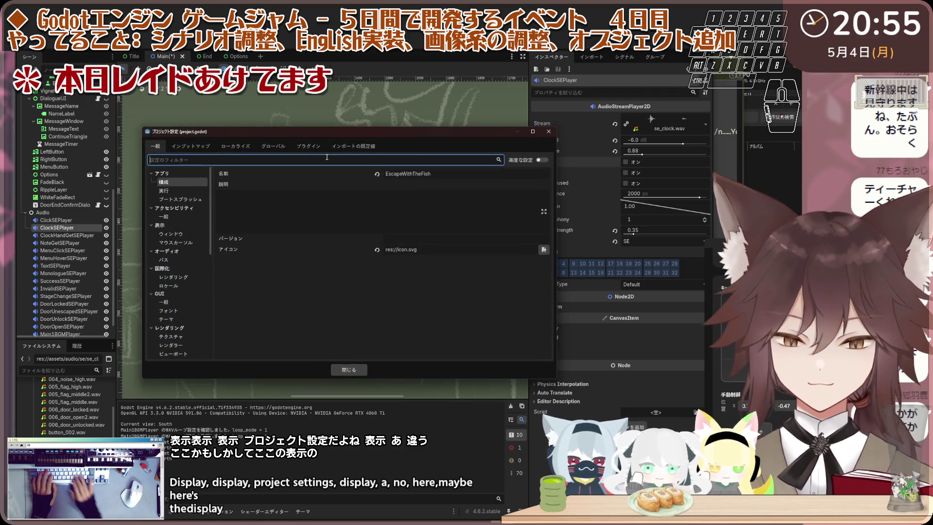
{"action": "type", "text": "表示"}
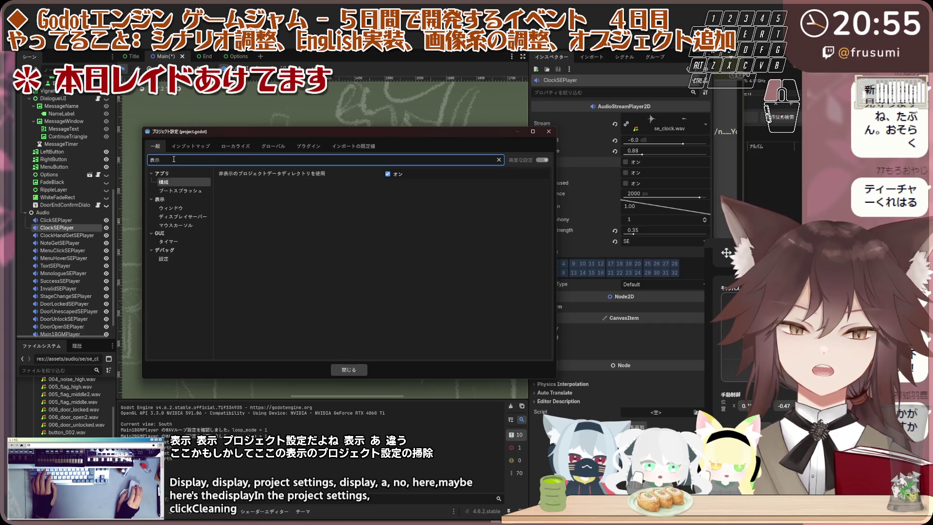
{"action": "left_click", "coordinate": [167, 208]}
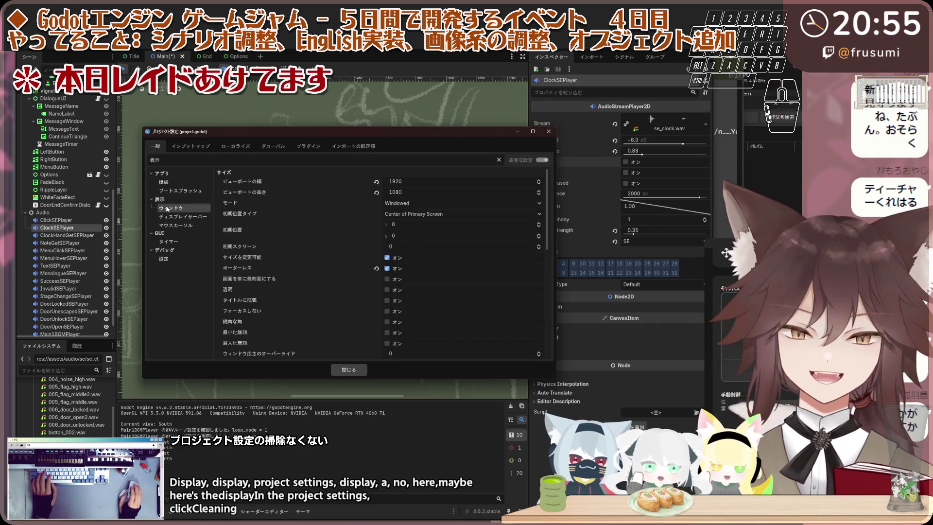
Step: Leave Stretch Mode at canvas_items and Scale Mode at fractional, then close Project Settings
{"action": "scroll", "coordinate": [320, 256], "scroll_direction": "down", "scroll_amount": 5}
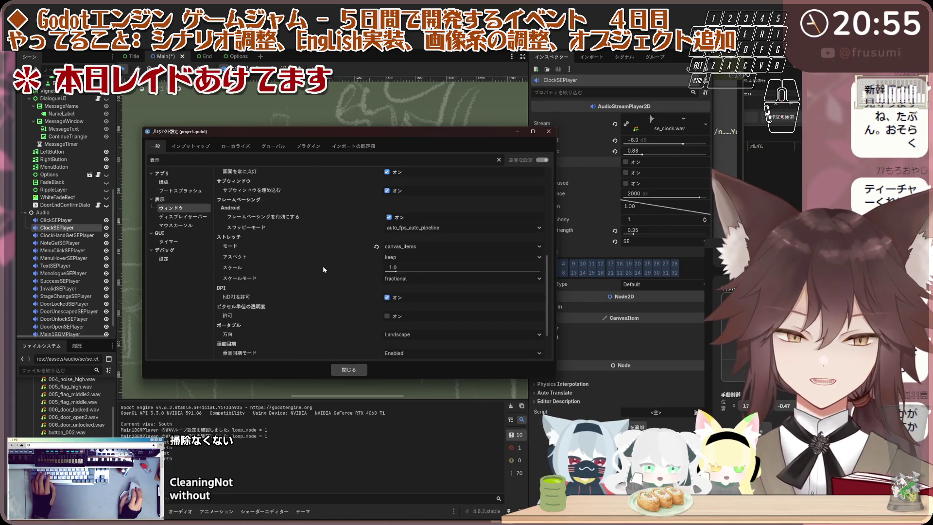
{"action": "scroll", "coordinate": [322, 265], "scroll_direction": "down", "scroll_amount": 3}
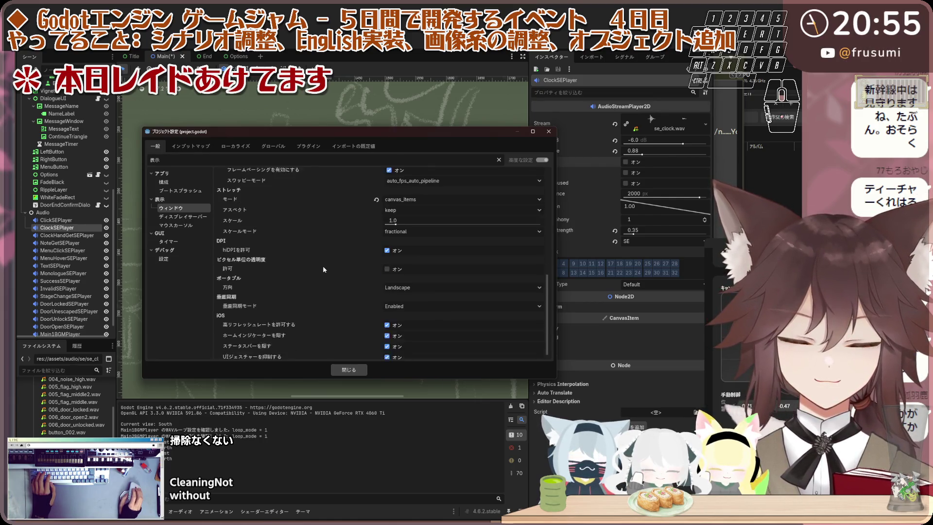
{"action": "scroll", "coordinate": [322, 266], "scroll_direction": "up", "scroll_amount": 1}
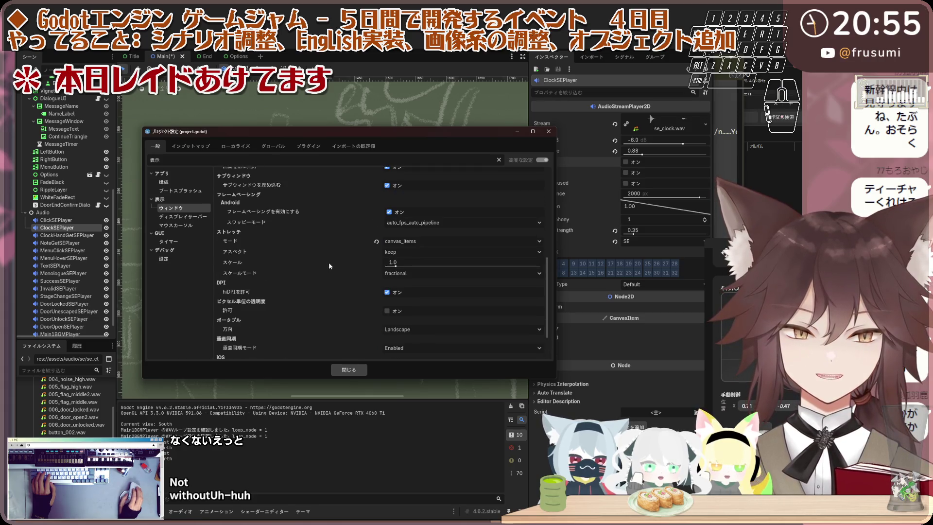
{"action": "left_click", "coordinate": [426, 240]}
{"action": "left_click", "coordinate": [427, 241]}
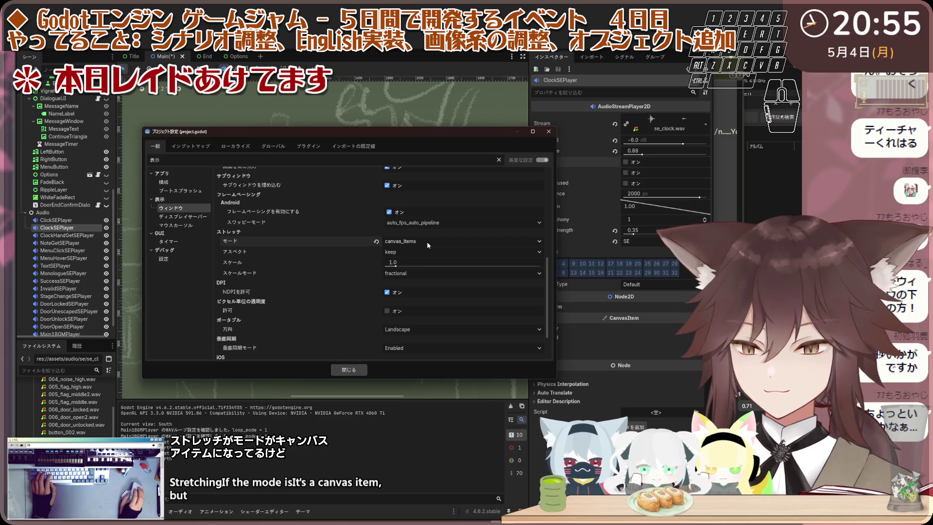
{"action": "left_click", "coordinate": [399, 274]}
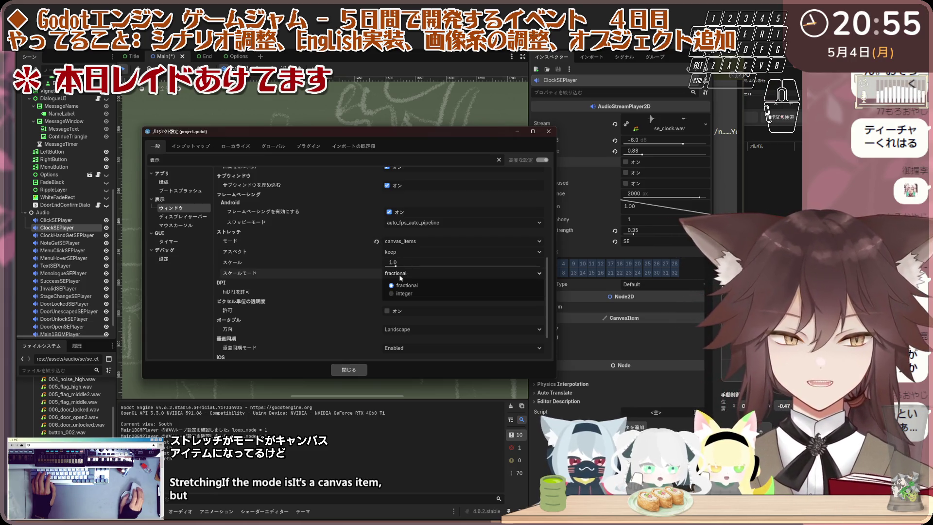
{"action": "left_click", "coordinate": [425, 284]}
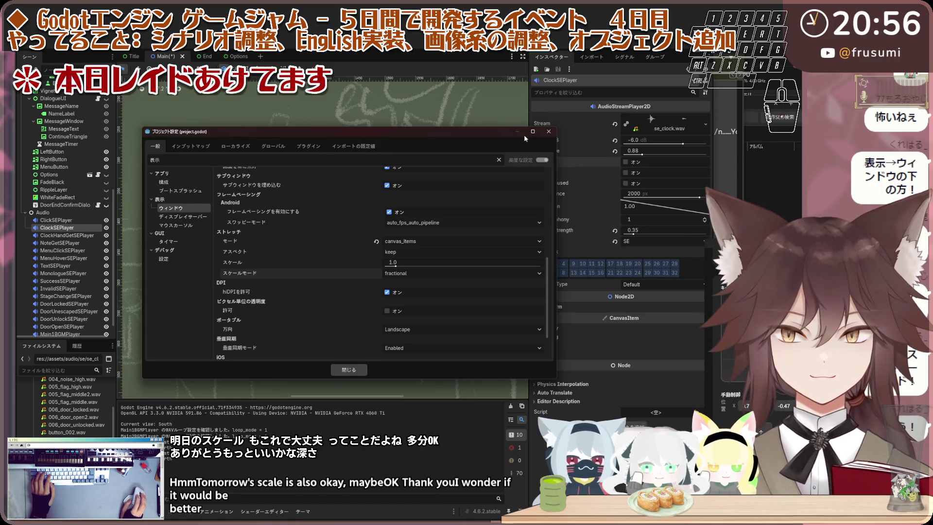
{"action": "left_click", "coordinate": [549, 132]}
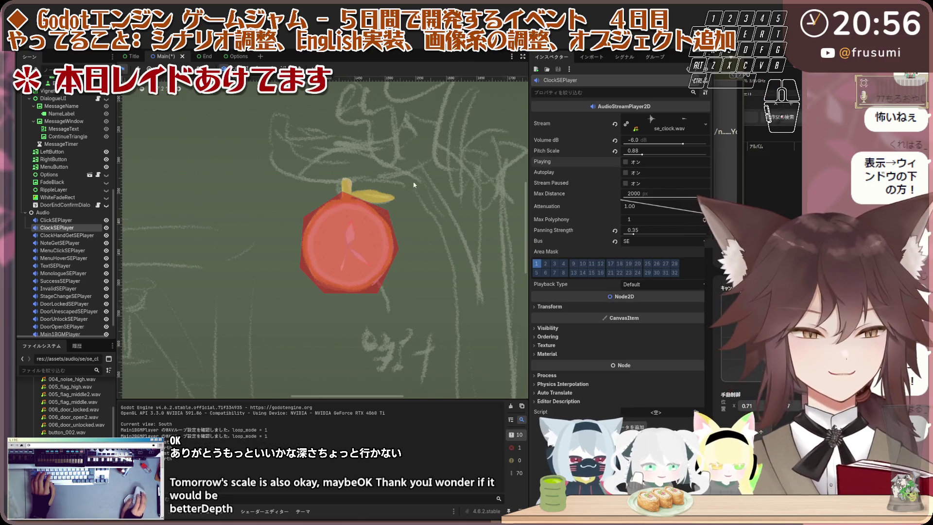
Step: Inspect the ClockSEPlayer node, save the Main scene, and run the game with F5
{"action": "scroll", "coordinate": [413, 181], "scroll_direction": "down", "scroll_amount": 3}
{"action": "scroll", "coordinate": [373, 227], "scroll_direction": "up", "scroll_amount": 3}
{"action": "scroll", "coordinate": [380, 232], "scroll_direction": "down", "scroll_amount": 1}
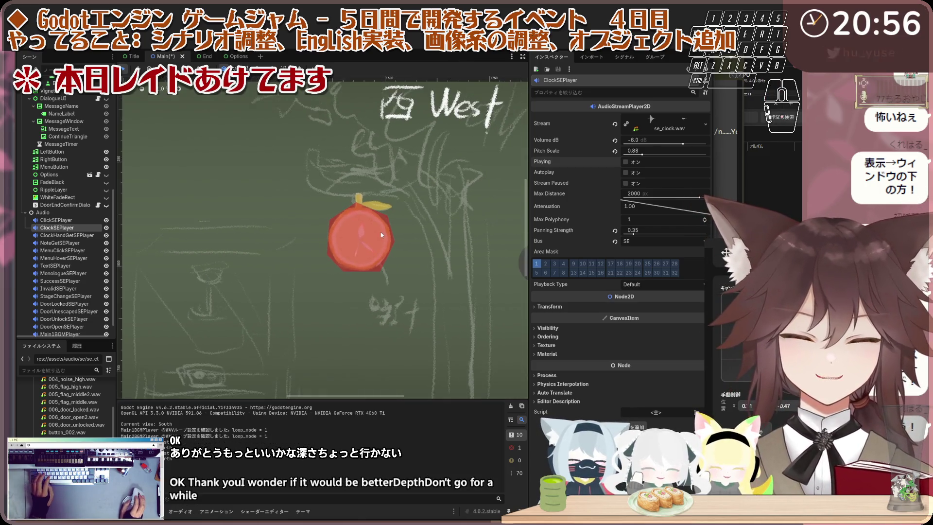
{"action": "scroll", "coordinate": [379, 225], "scroll_direction": "up", "scroll_amount": 3}
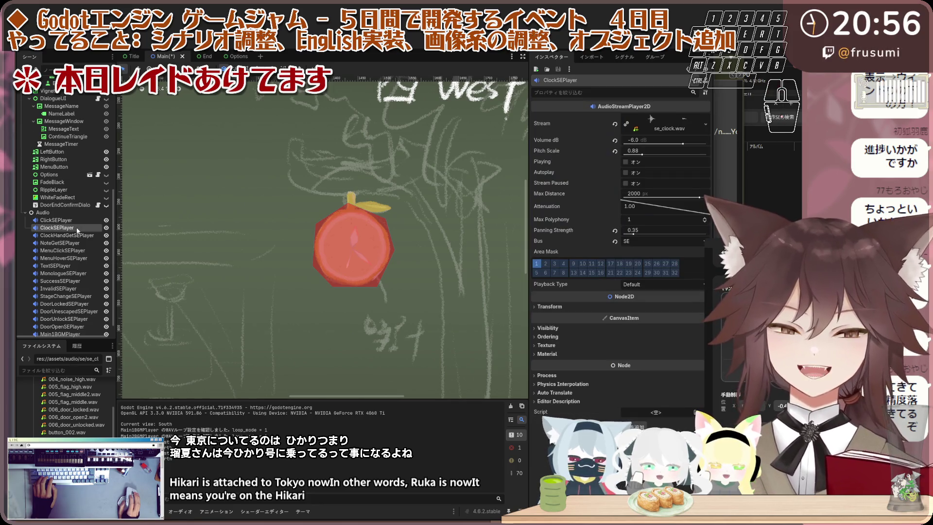
{"action": "left_click", "coordinate": [83, 226]}
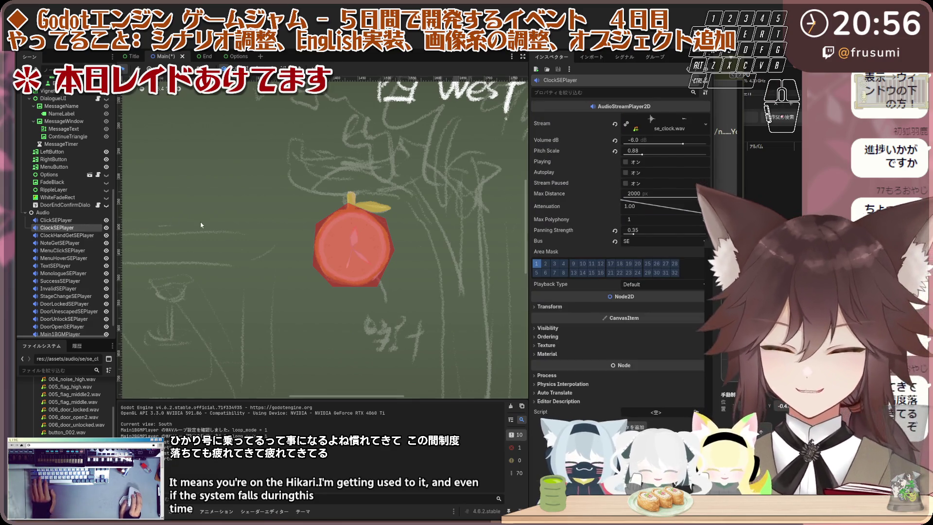
{"action": "key", "text": "ctrl+s"}
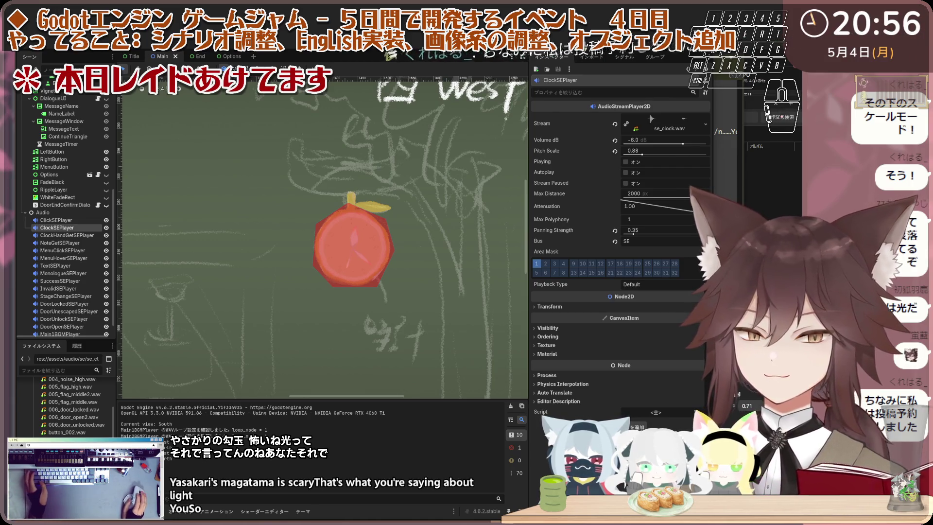
{"action": "key", "text": "F5"}
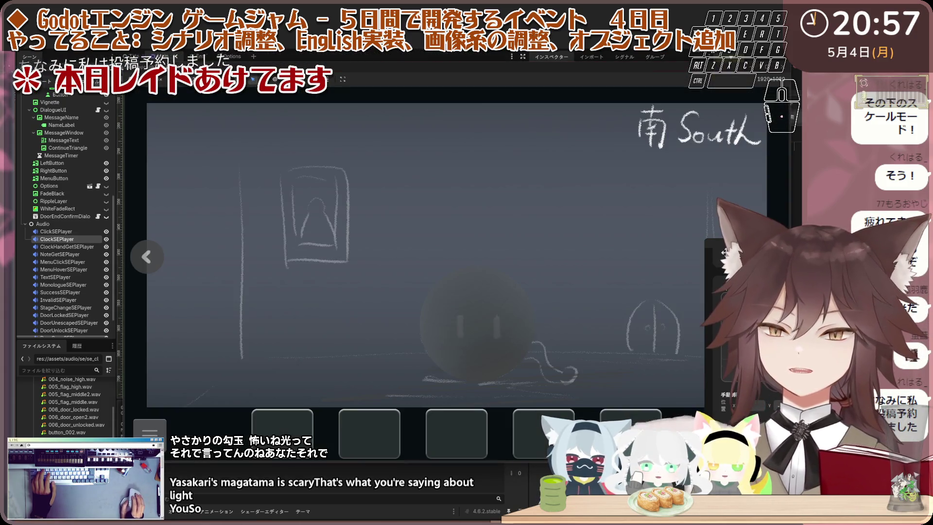
Step: Detach the running game into its own window and turn the view to the West wall
{"action": "left_click", "coordinate": [469, 82]}
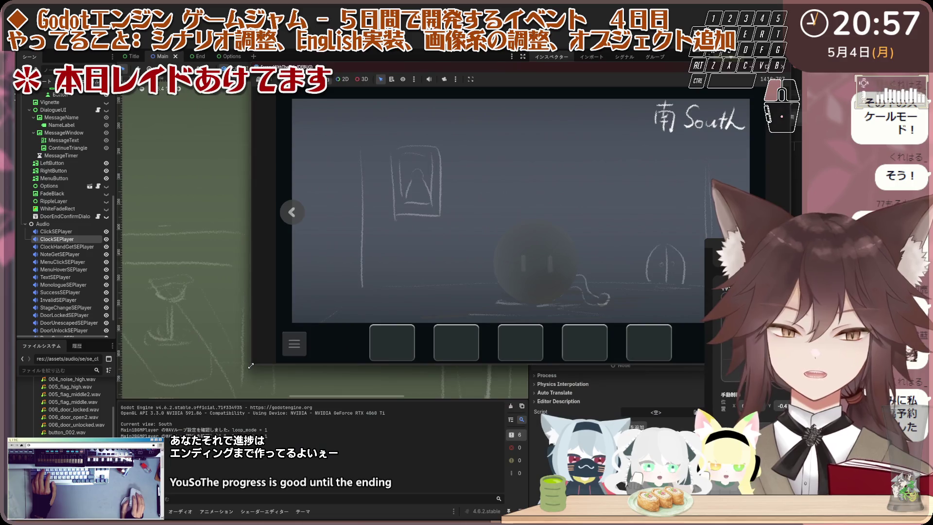
{"action": "left_click", "coordinate": [471, 79]}
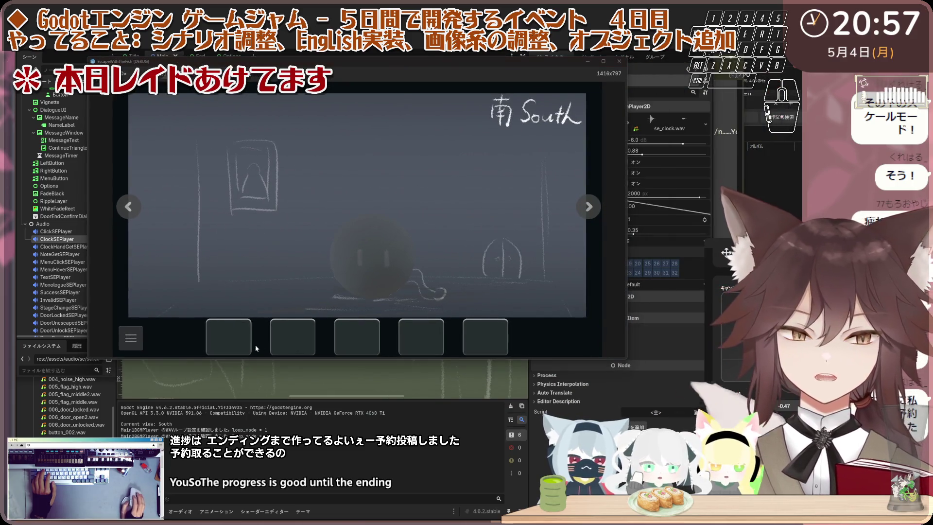
{"action": "left_click", "coordinate": [129, 207]}
{"action": "left_click", "coordinate": [129, 206]}
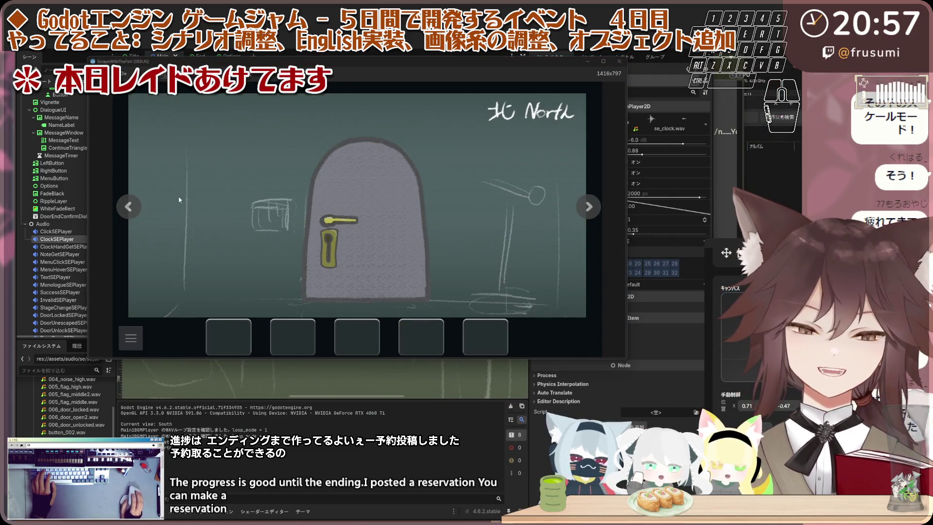
{"action": "left_click", "coordinate": [128, 206]}
Step: Read the clock's 'A punctual little worker' dialogue, then stop the game with F8
{"action": "left_click", "coordinate": [478, 192]}
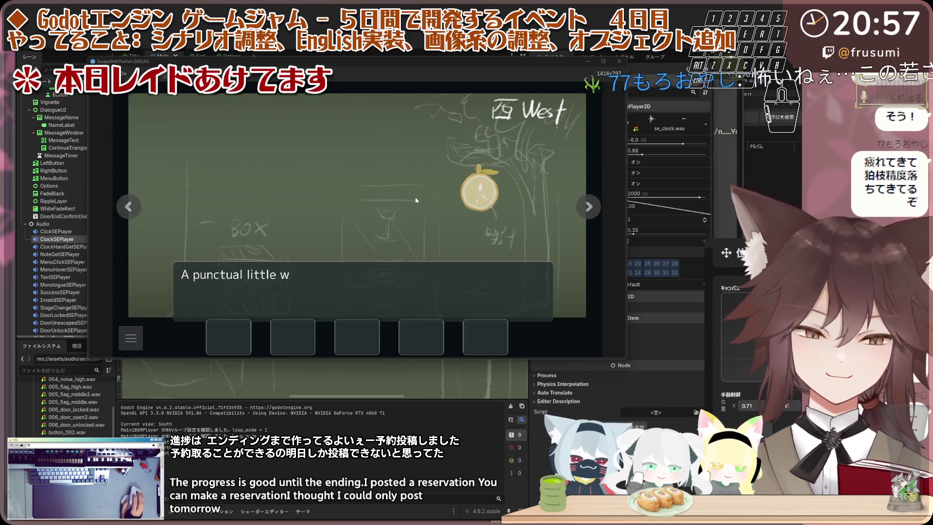
{"action": "left_click", "coordinate": [471, 203]}
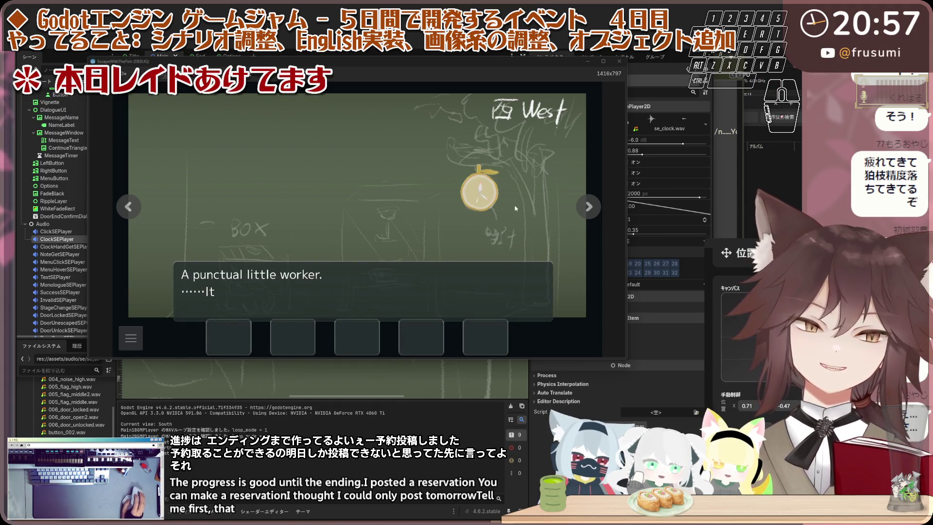
{"action": "left_click", "coordinate": [477, 179]}
{"action": "left_click", "coordinate": [479, 192]}
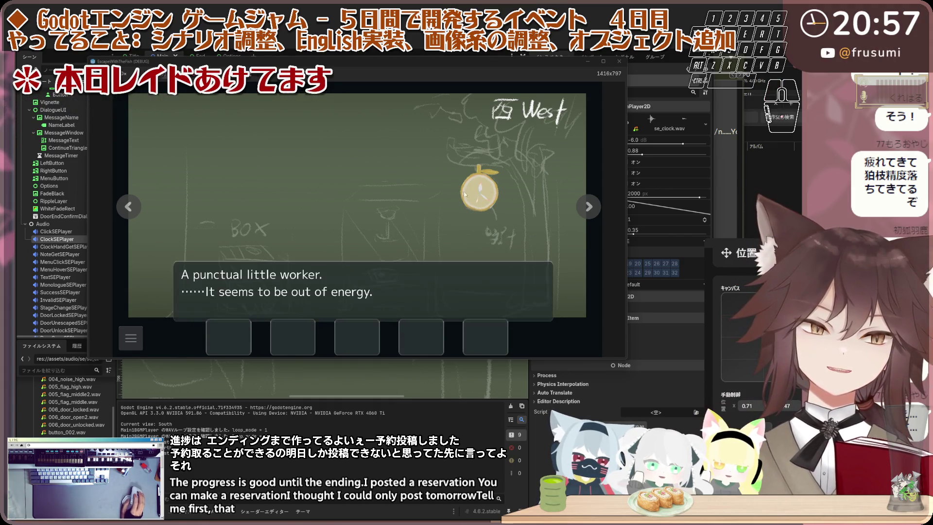
{"action": "left_click", "coordinate": [504, 201]}
{"action": "left_click", "coordinate": [469, 196]}
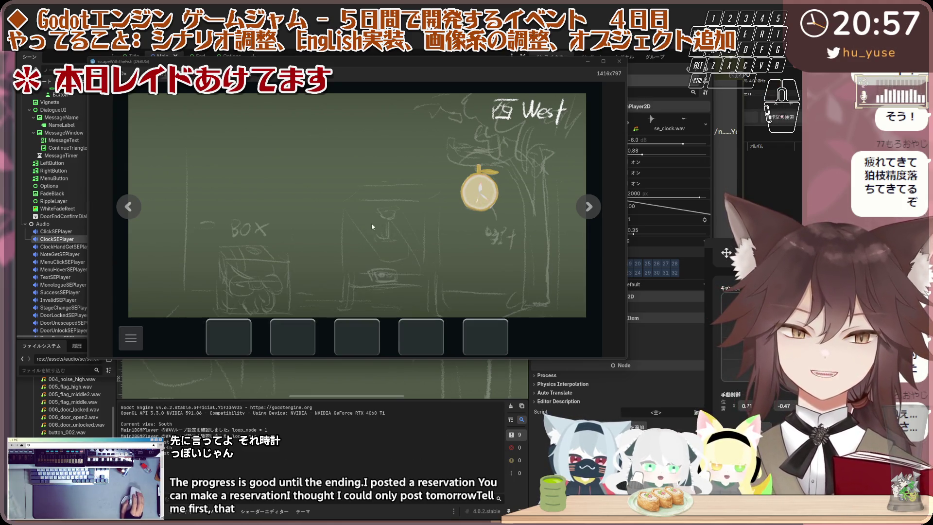
{"action": "key", "text": "F8"}
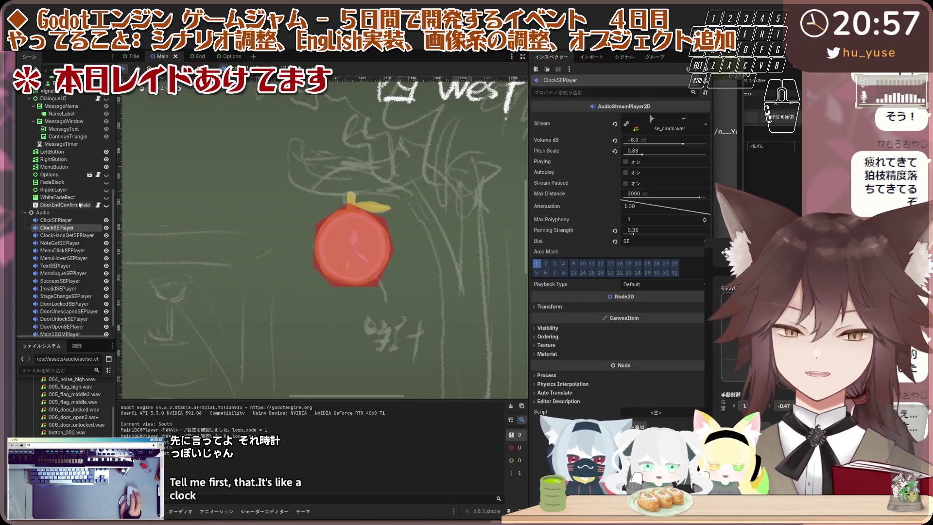
Step: Unhide the West room glass case with the key, then save and run with F5
{"action": "scroll", "coordinate": [94, 189], "scroll_direction": "up", "scroll_amount": 3}
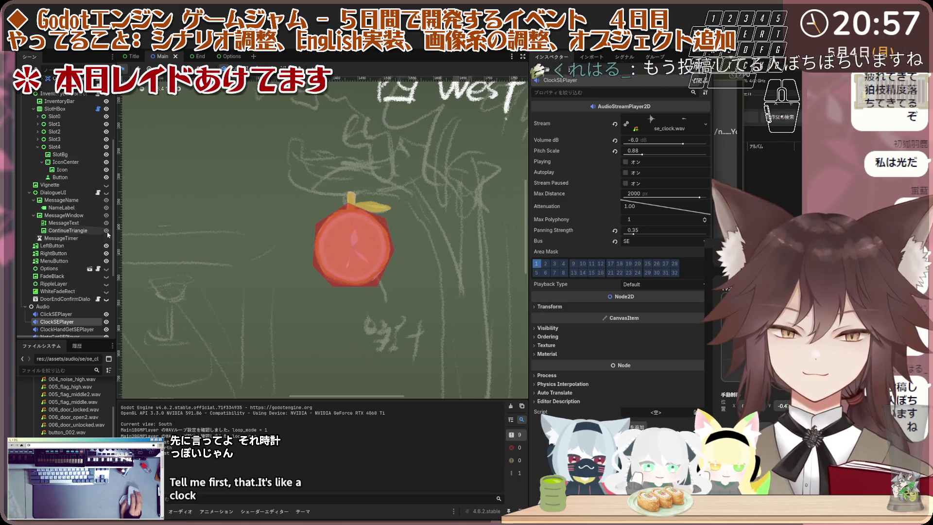
{"action": "scroll", "coordinate": [103, 229], "scroll_direction": "up", "scroll_amount": 3}
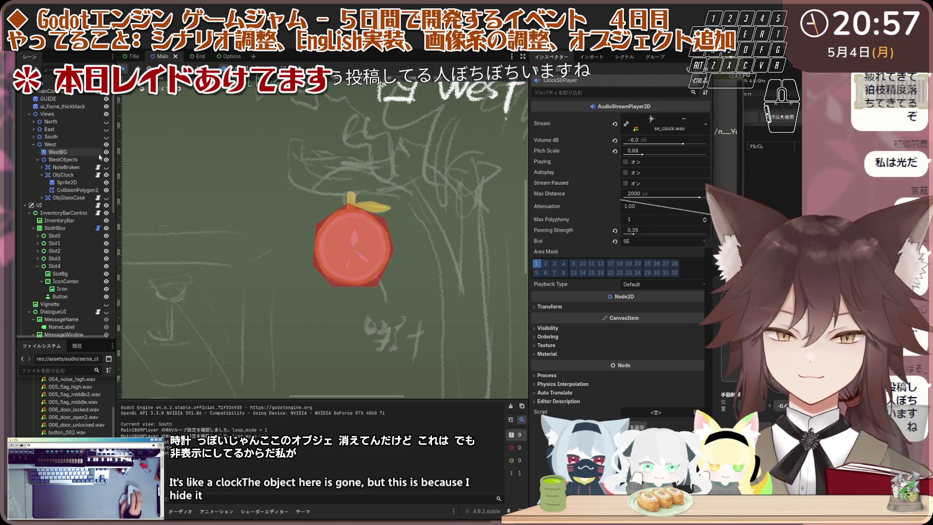
{"action": "left_click", "coordinate": [106, 167]}
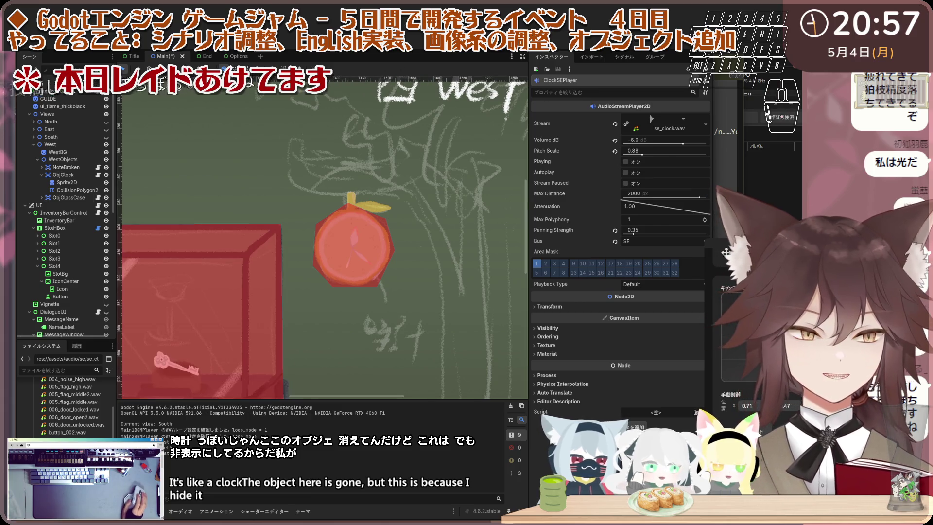
{"action": "scroll", "coordinate": [422, 195], "scroll_direction": "down", "scroll_amount": 3}
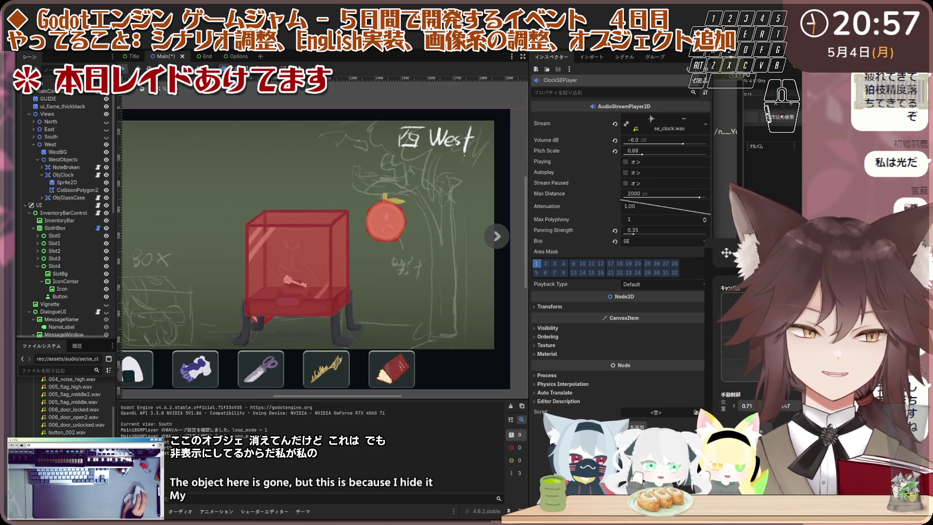
{"action": "key", "text": "F5"}
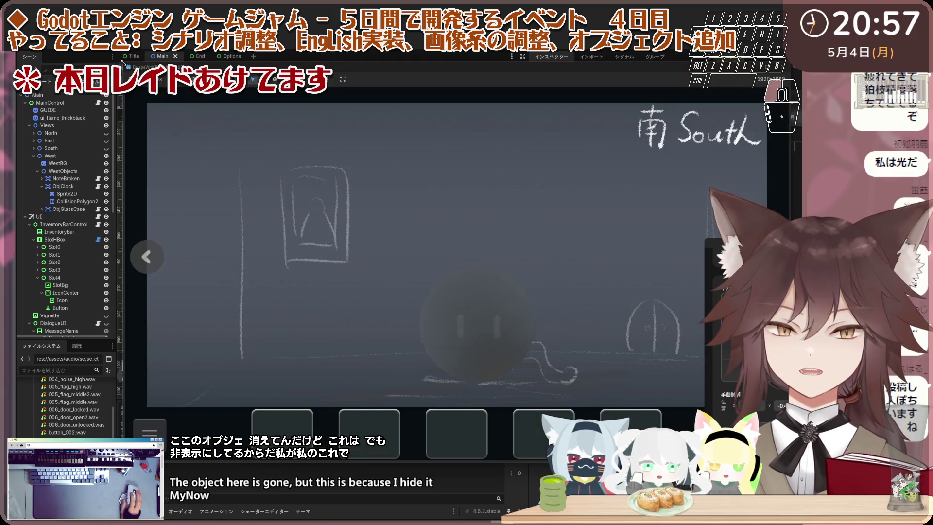
Step: Reposition the game window, try the North door, and read the West room clock's dialogue
{"action": "mouse_move", "coordinate": [125, 68]}
{"action": "left_mouse_down"}
{"action": "mouse_move", "coordinate": [350, 160]}
{"action": "mouse_move", "coordinate": [385, 158]}
{"action": "mouse_move", "coordinate": [224, 101]}
{"action": "left_mouse_up"}
{"action": "left_click", "coordinate": [157, 241]}
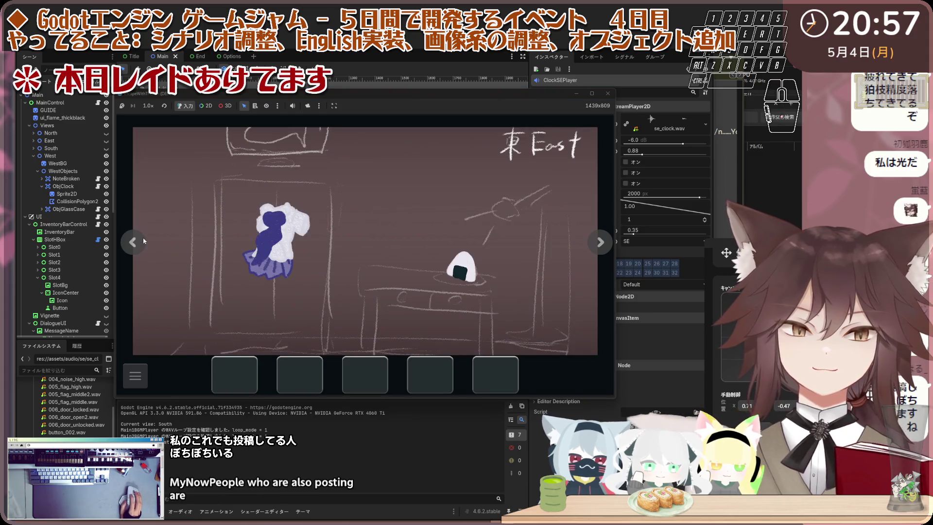
{"action": "left_click", "coordinate": [175, 243]}
{"action": "left_click", "coordinate": [394, 265]}
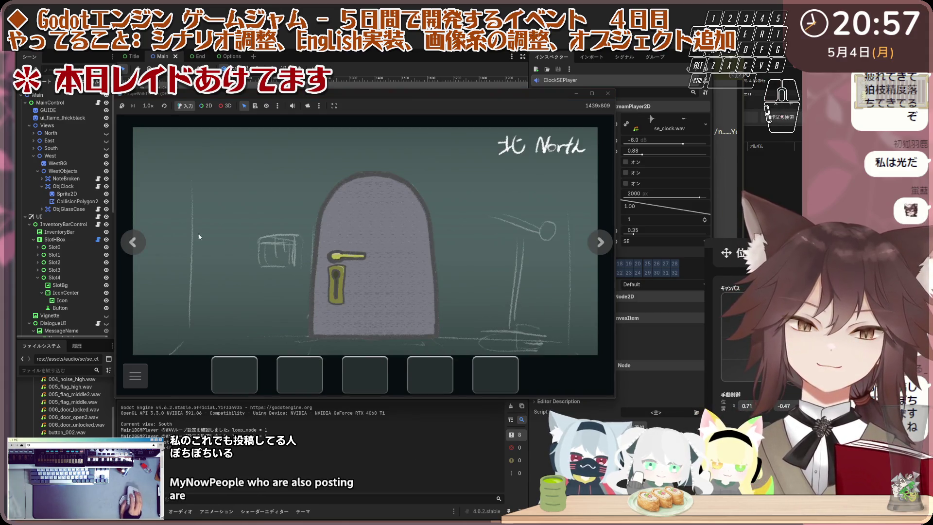
{"action": "left_click", "coordinate": [133, 241]}
{"action": "left_click", "coordinate": [482, 230]}
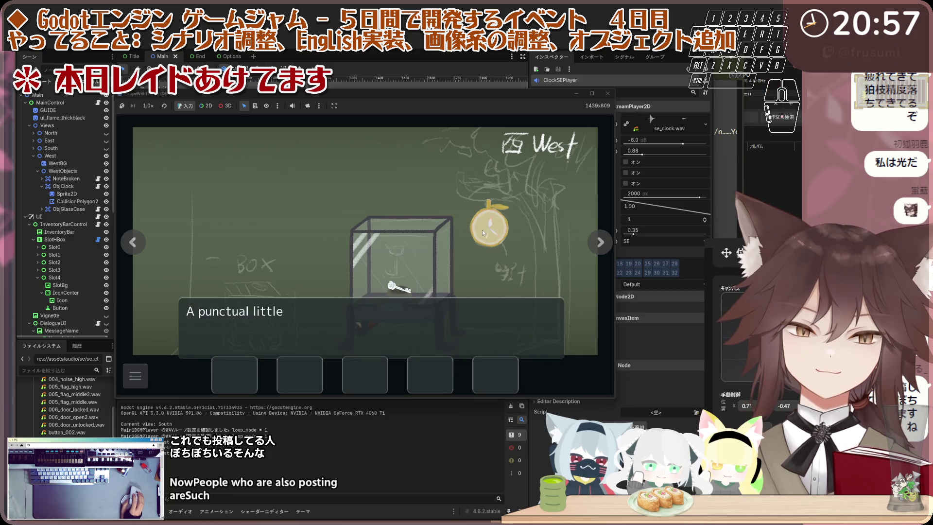
{"action": "left_click", "coordinate": [482, 229]}
{"action": "left_click", "coordinate": [482, 229]}
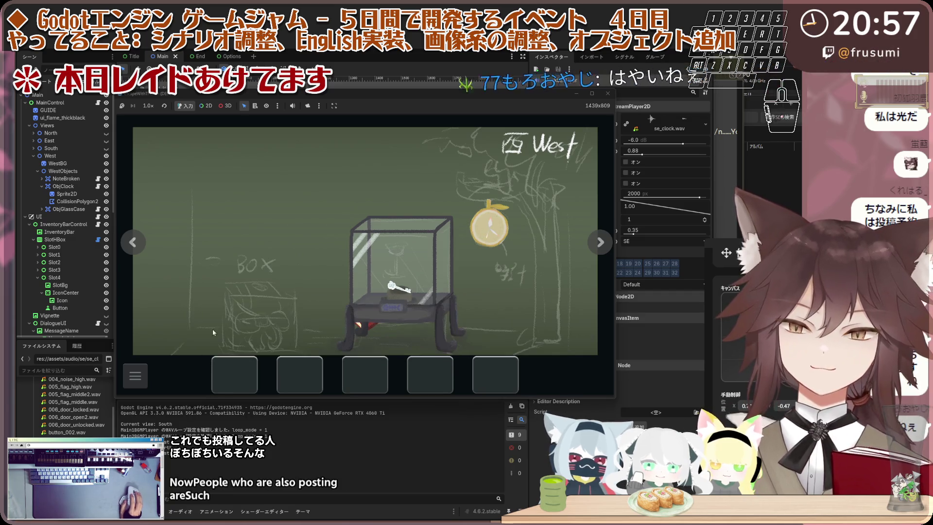
Step: Switch the game language to Japanese and talk to the cat in the South room
{"action": "left_click", "coordinate": [135, 375]}
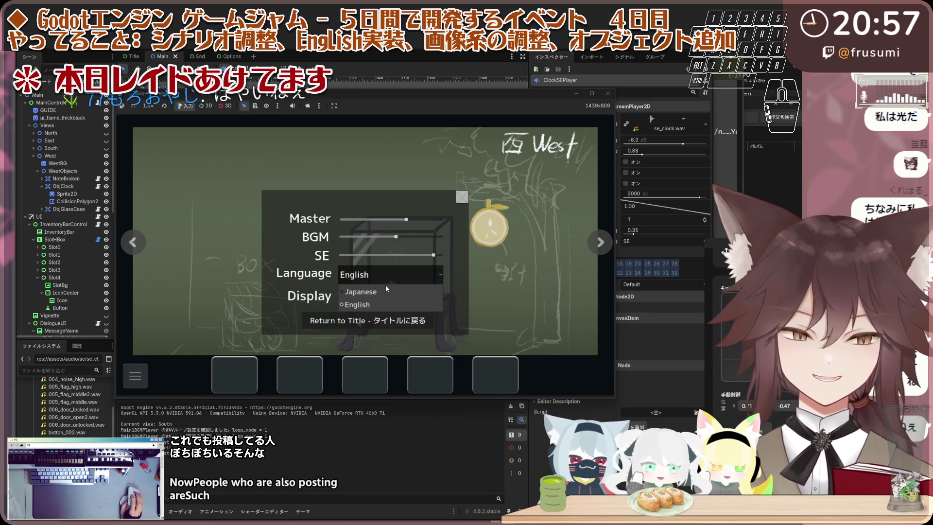
{"action": "left_click", "coordinate": [386, 291]}
{"action": "left_click", "coordinate": [458, 196]}
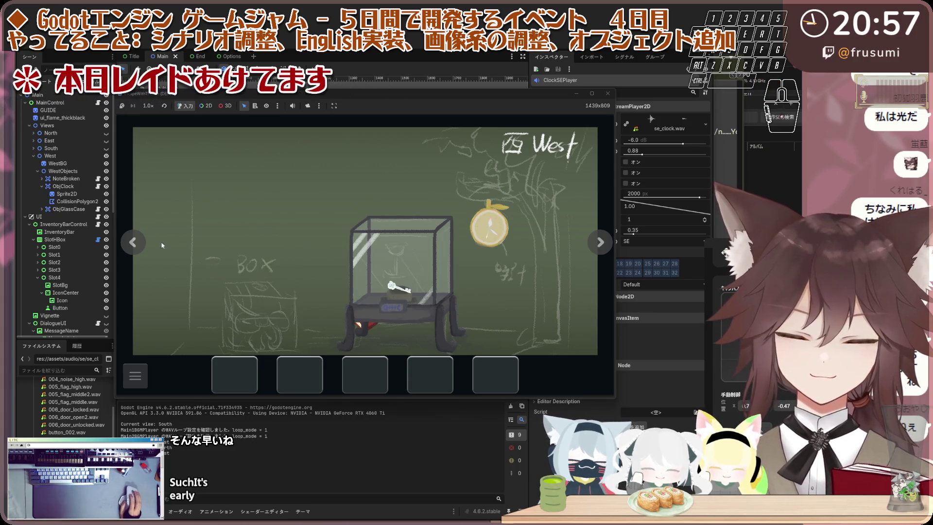
{"action": "left_click", "coordinate": [137, 243]}
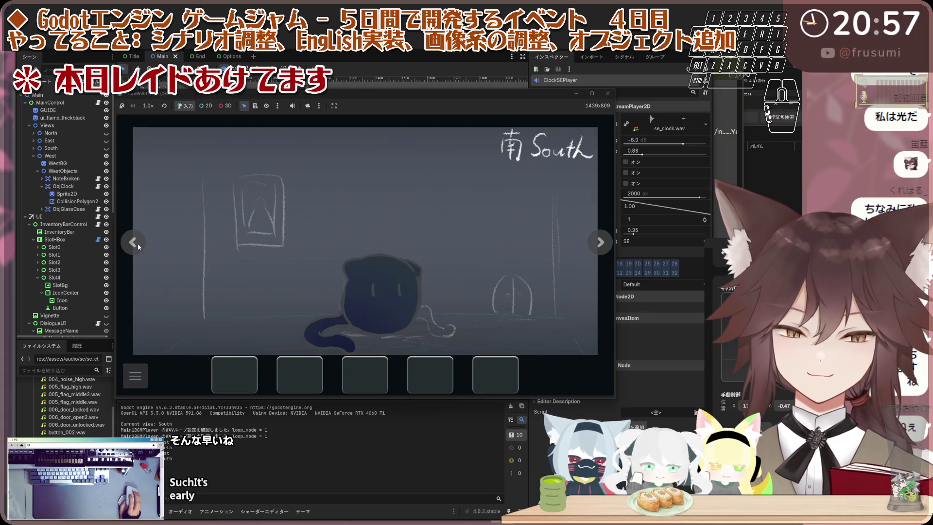
{"action": "left_click", "coordinate": [374, 288]}
{"action": "left_click", "coordinate": [375, 287]}
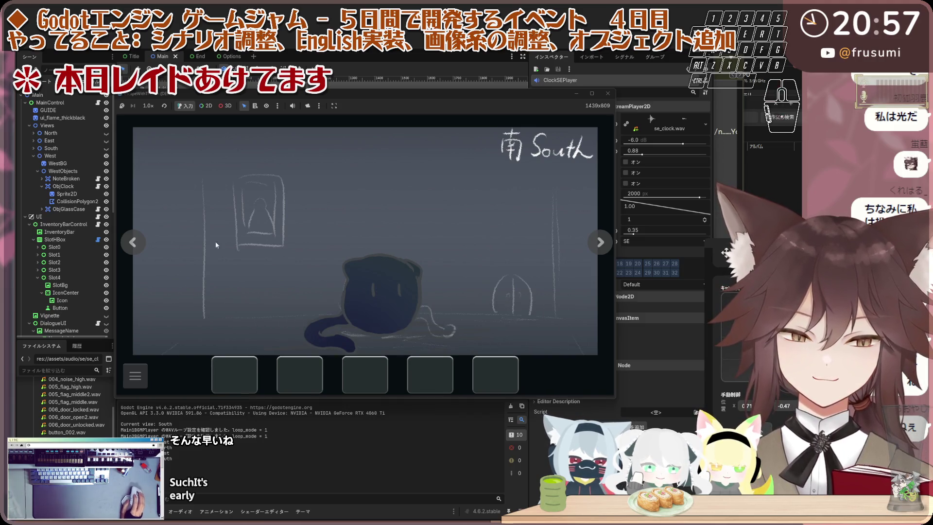
Step: Cycle through the rooms and pick up the onigiri in the East room
{"action": "left_click", "coordinate": [137, 247]}
{"action": "left_click", "coordinate": [137, 246]}
{"action": "left_click", "coordinate": [136, 247]}
{"action": "left_click", "coordinate": [137, 247]}
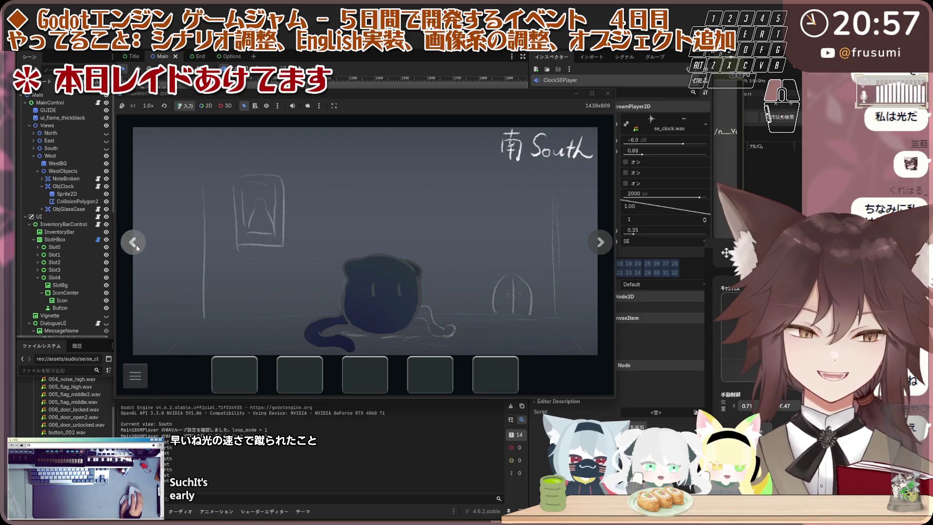
{"action": "left_click", "coordinate": [136, 243]}
{"action": "left_click", "coordinate": [463, 269]}
{"action": "left_click", "coordinate": [392, 248]}
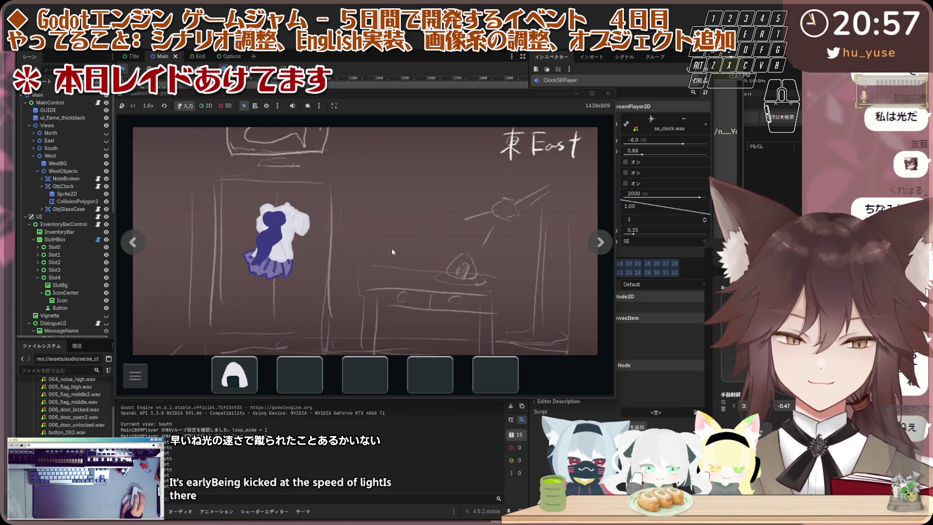
Step: Switch the game language back to English in the settings panel
{"action": "left_click", "coordinate": [136, 375]}
{"action": "left_click", "coordinate": [391, 275]}
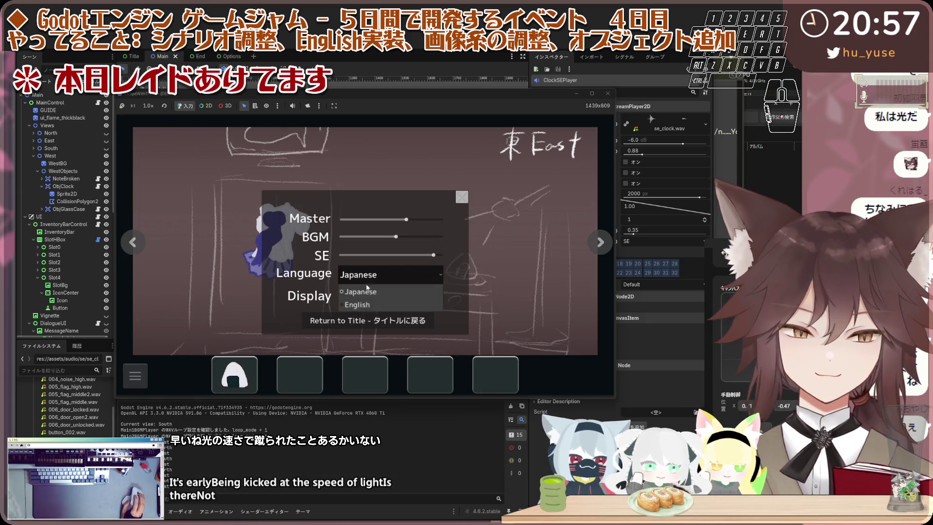
{"action": "left_click", "coordinate": [369, 302]}
{"action": "left_click", "coordinate": [461, 197]}
Step: Give the onigiri to the stray in the South room and finish its dialogue
{"action": "left_click", "coordinate": [133, 242]}
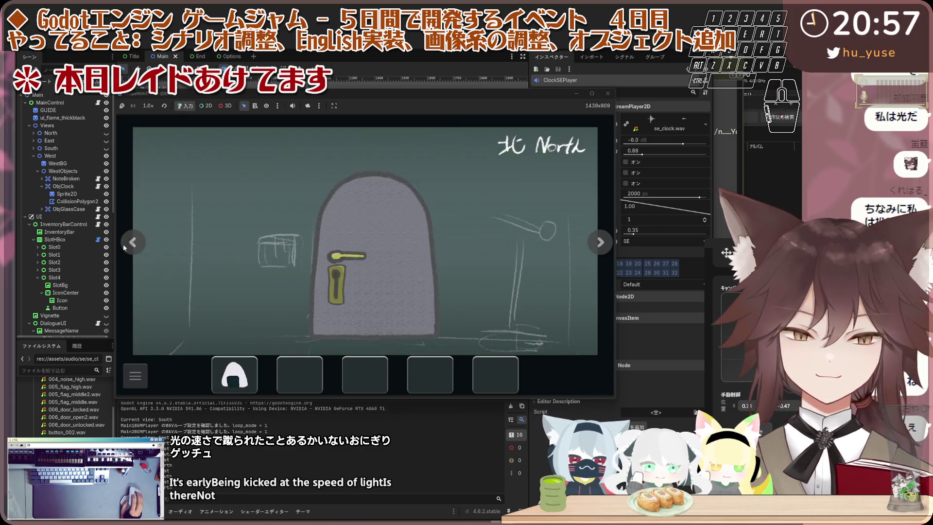
{"action": "left_click", "coordinate": [133, 242]}
{"action": "left_click", "coordinate": [133, 242]}
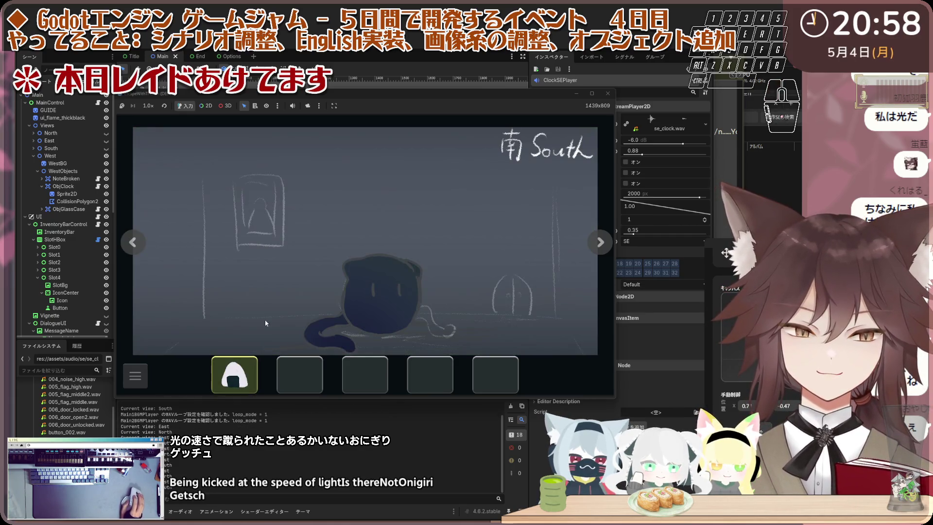
{"action": "left_click", "coordinate": [262, 263]}
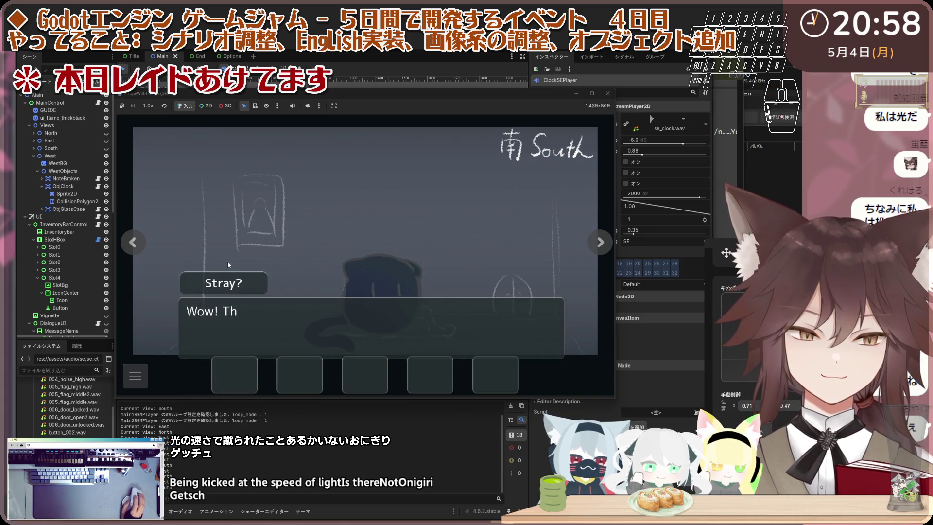
{"action": "left_click", "coordinate": [209, 256]}
Step: Return to the West room and read through the clock's dialogue again
{"action": "left_click", "coordinate": [136, 244]}
{"action": "left_click", "coordinate": [136, 244]}
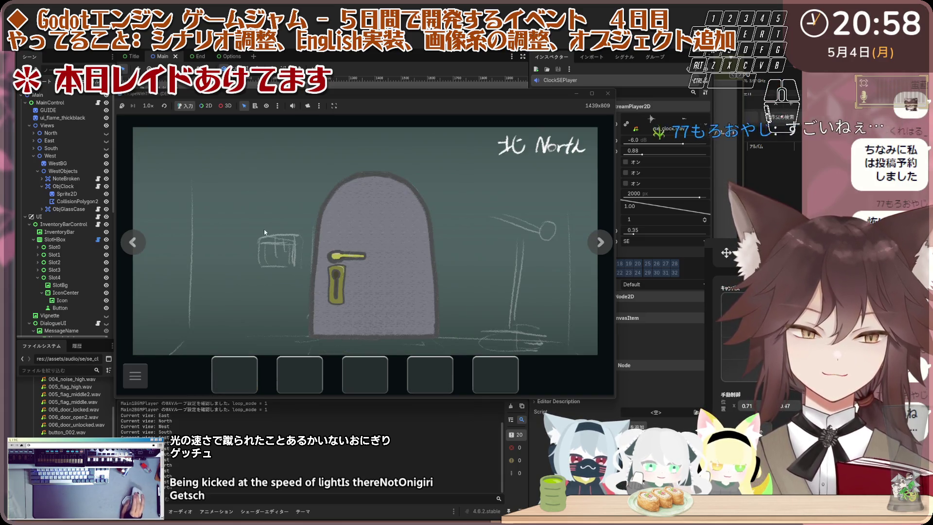
{"action": "left_click", "coordinate": [134, 242]}
{"action": "left_click", "coordinate": [480, 222]}
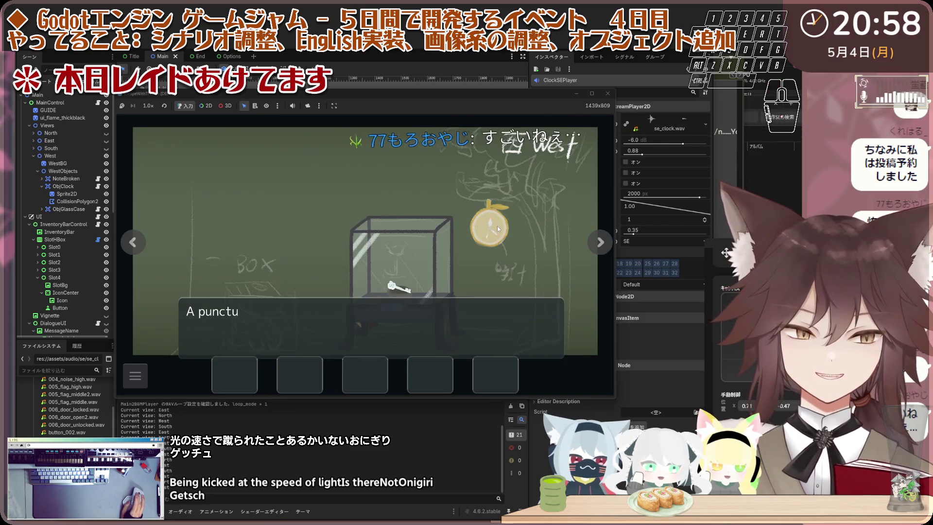
{"action": "left_click", "coordinate": [272, 243]}
{"action": "left_click", "coordinate": [139, 250]}
Step: Try the North room door and dismiss the locked-door message
{"action": "left_click", "coordinate": [139, 249]}
{"action": "left_click", "coordinate": [139, 249]}
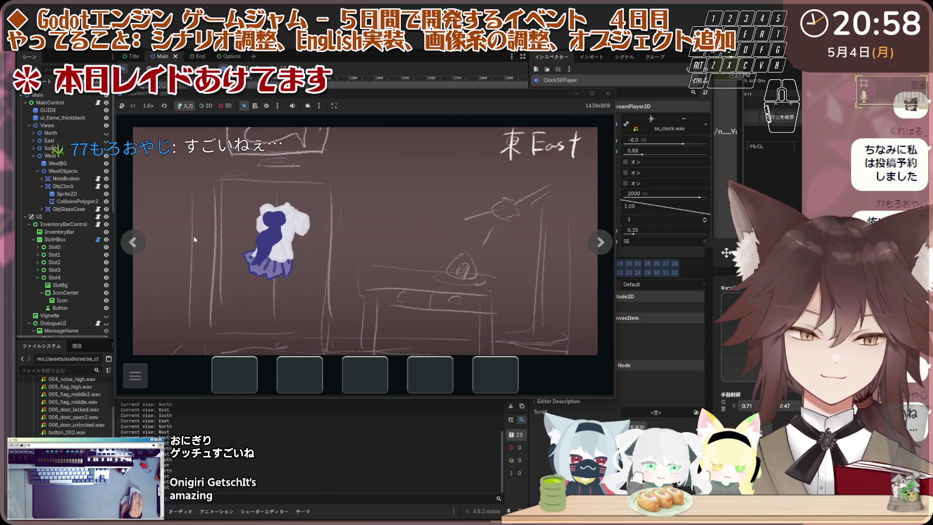
{"action": "left_click", "coordinate": [385, 240]}
{"action": "left_click", "coordinate": [254, 235]}
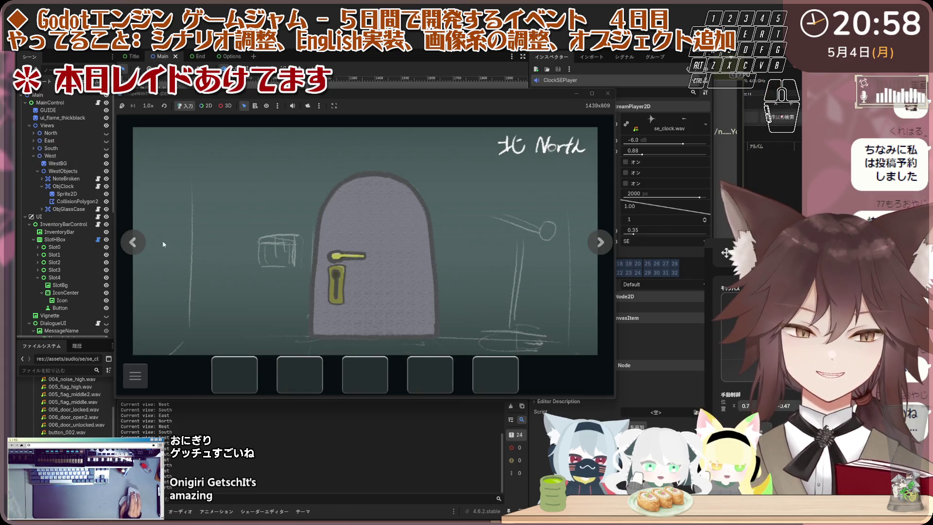
Step: Talk to the child in the South room and read the whole dialogue
{"action": "left_click", "coordinate": [133, 243]}
{"action": "left_click", "coordinate": [134, 242]}
{"action": "left_click", "coordinate": [412, 223]}
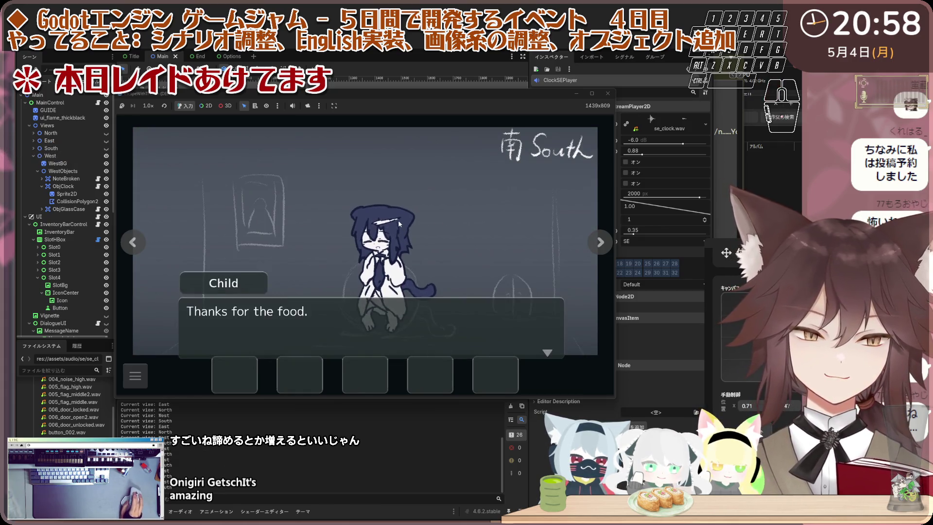
{"action": "left_click", "coordinate": [360, 222]}
{"action": "left_click", "coordinate": [301, 223]}
{"action": "left_click", "coordinate": [246, 225]}
{"action": "left_click", "coordinate": [244, 228]}
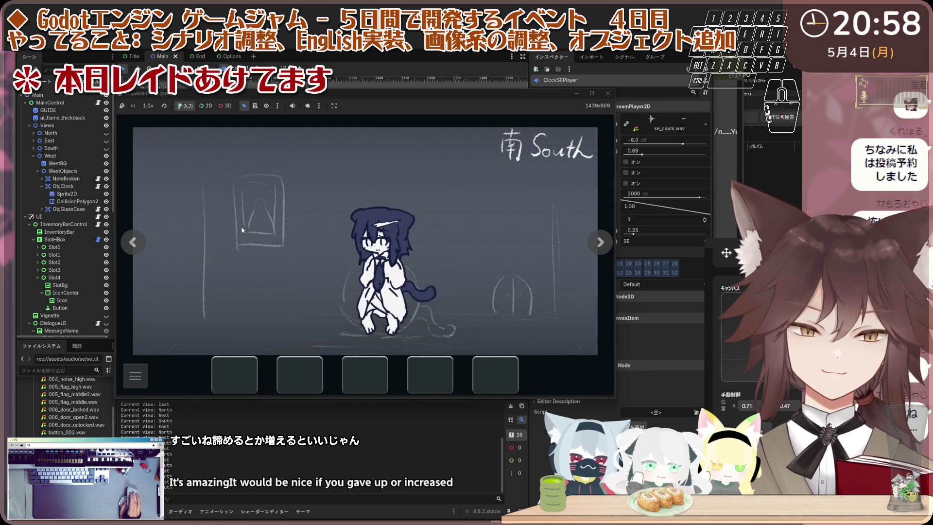
Step: Examine the West room glass case, dismiss the pocket dialogue, and stop the game
{"action": "left_click", "coordinate": [137, 241]}
{"action": "left_click", "coordinate": [138, 242]}
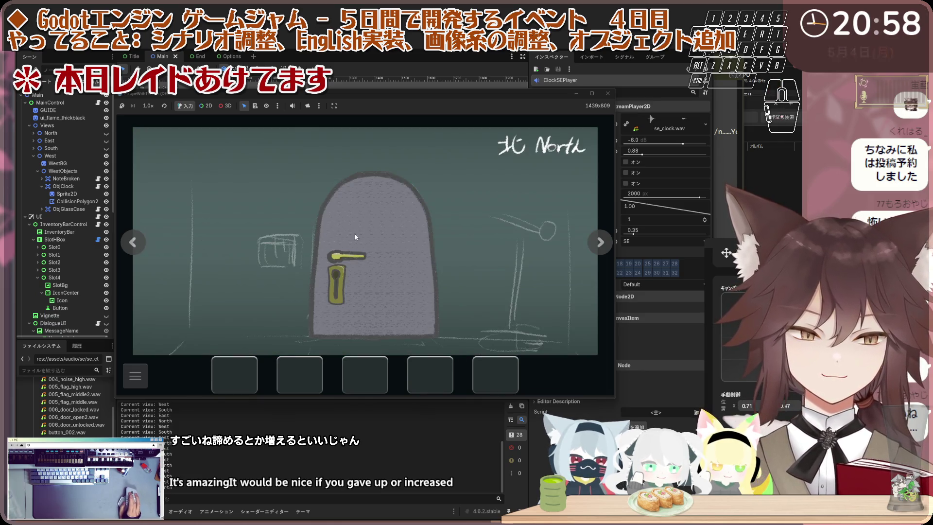
{"action": "left_click", "coordinate": [133, 242]}
{"action": "left_click", "coordinate": [510, 223]}
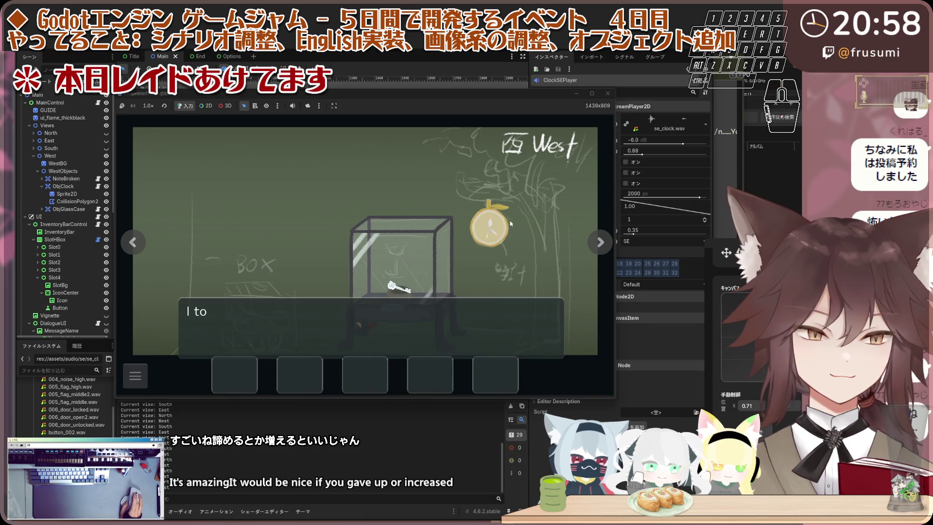
{"action": "left_click", "coordinate": [545, 216]}
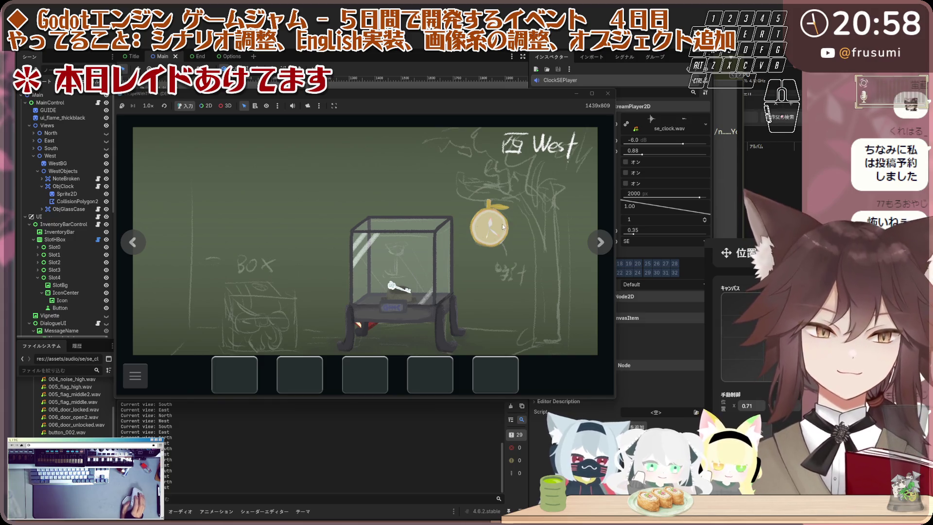
{"action": "left_click", "coordinate": [607, 93]}
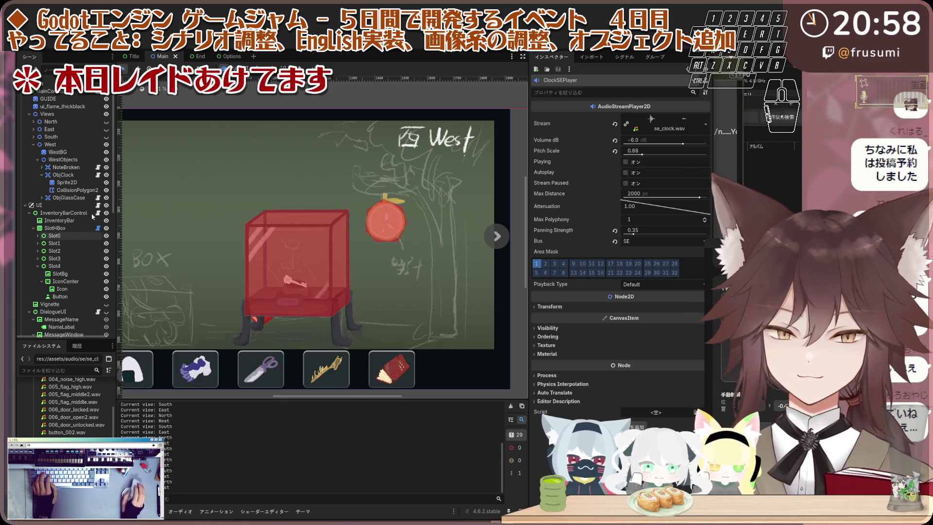
Step: Collapse the se folder, browse to res://assets/images/objects, and open slot_h_box.gd
{"action": "scroll", "coordinate": [68, 406], "scroll_direction": "up", "scroll_amount": 5}
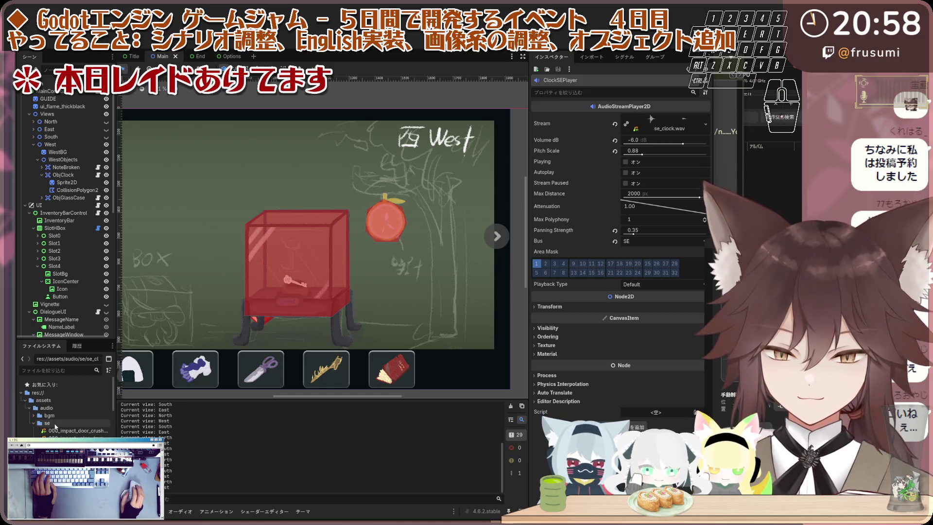
{"action": "double_click", "coordinate": [46, 422]}
{"action": "scroll", "coordinate": [45, 430], "scroll_direction": "down", "scroll_amount": 5}
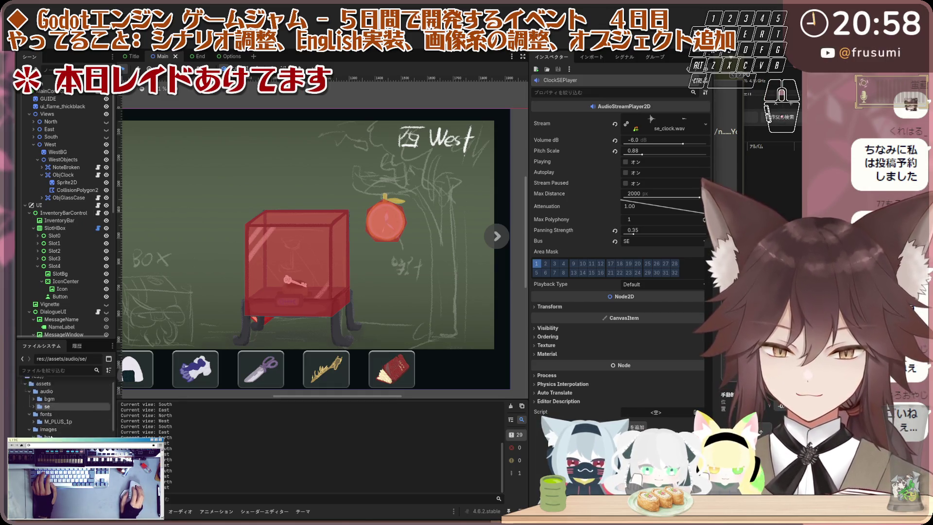
{"action": "scroll", "coordinate": [66, 431], "scroll_direction": "down", "scroll_amount": 4}
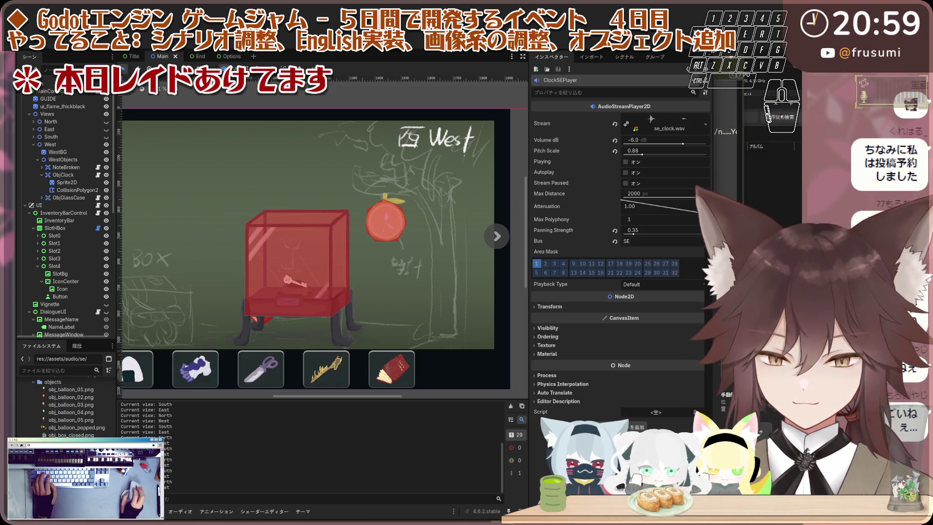
{"action": "left_click", "coordinate": [53, 381]}
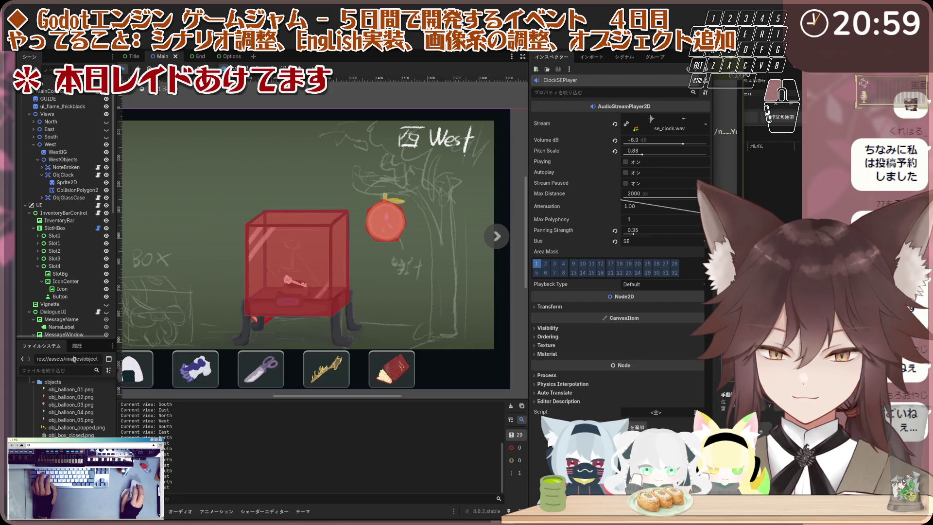
{"action": "left_click", "coordinate": [67, 358]}
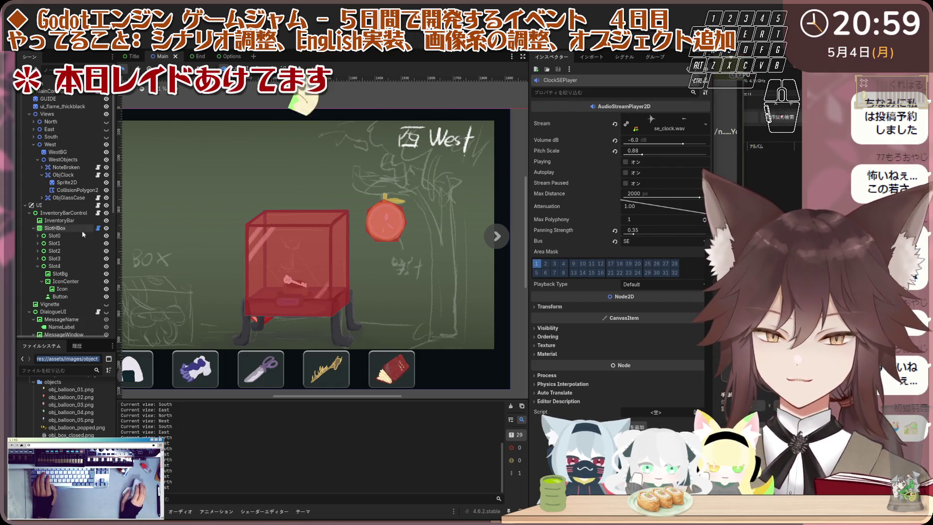
{"action": "left_click", "coordinate": [98, 228]}
{"action": "key", "text": "ctrl+a"}
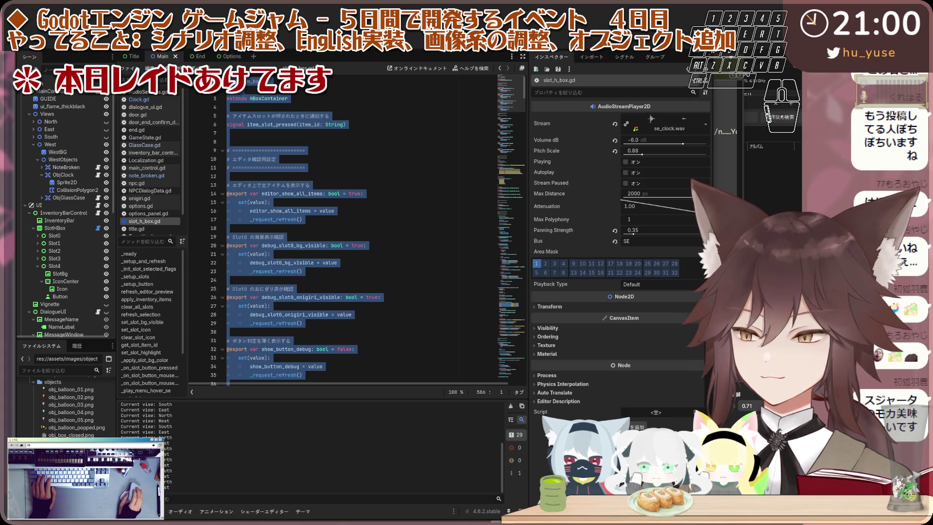
Step: Scroll the FileSystem dock to the images items folder with the key, onigiri and uniform PNGs
{"action": "scroll", "coordinate": [72, 408], "scroll_direction": "up", "scroll_amount": 3}
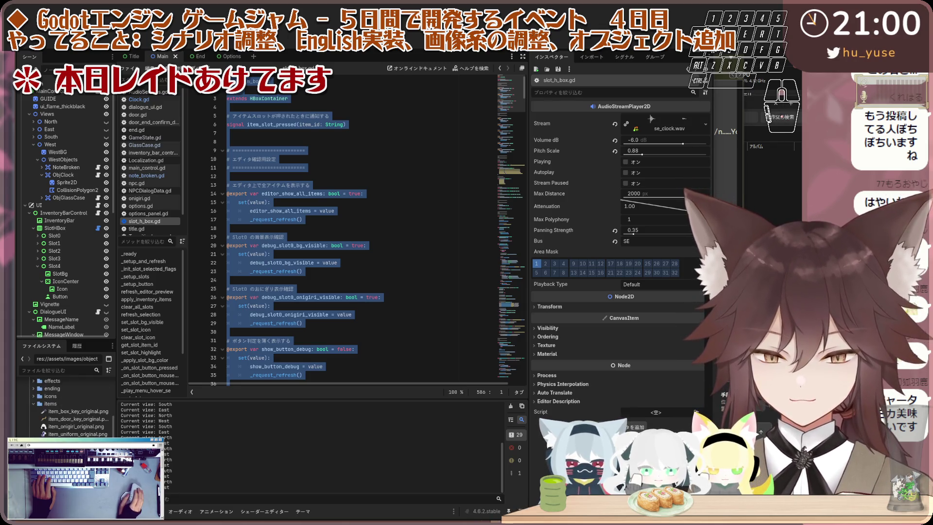
{"action": "scroll", "coordinate": [73, 406], "scroll_direction": "down", "scroll_amount": 1}
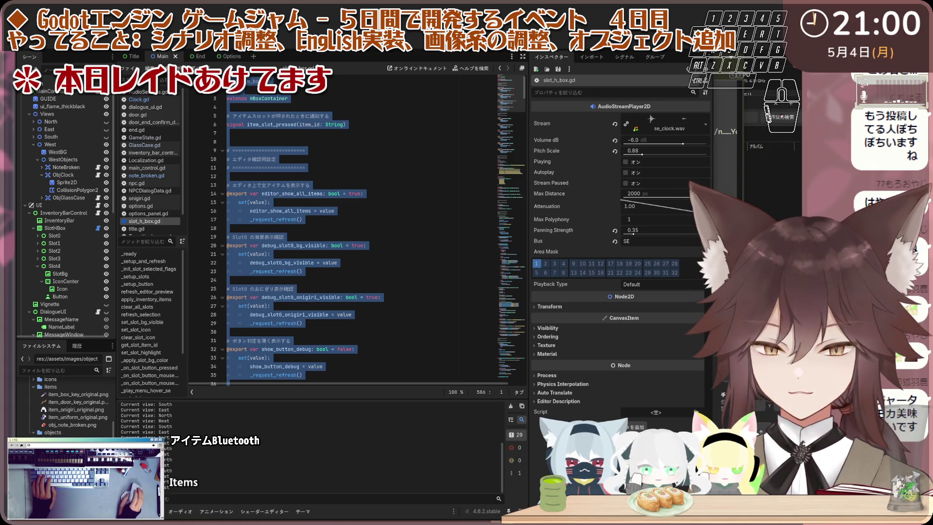
Step: Copy item_clock_hand.png from Explorer's assets\images\items into Godot's items folder
{"action": "left_click", "coordinate": [477, 514]}
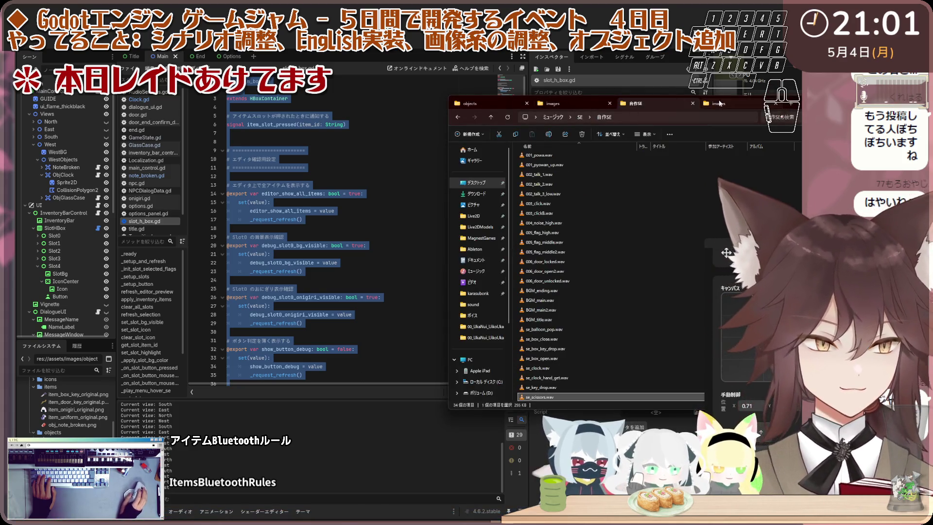
{"action": "left_click", "coordinate": [637, 104]}
{"action": "left_click", "coordinate": [600, 104]}
{"action": "left_click", "coordinate": [565, 107]}
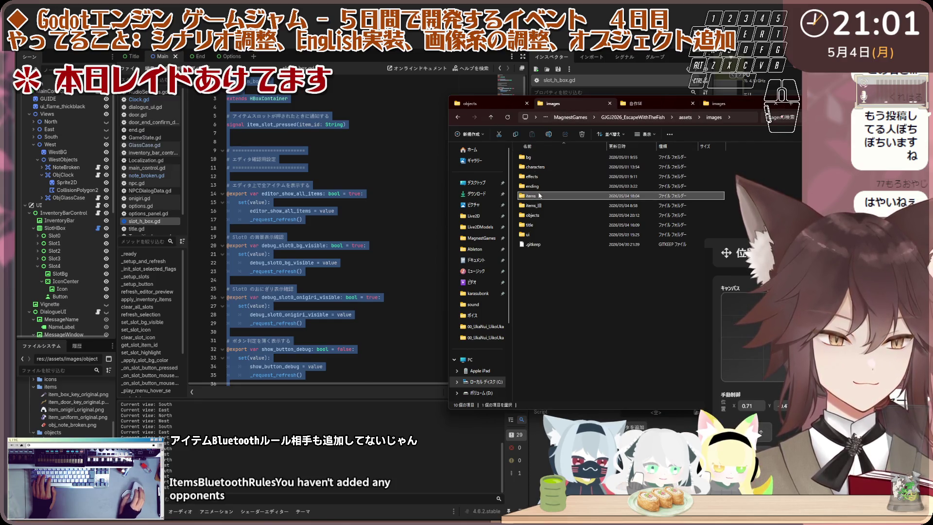
{"action": "double_click", "coordinate": [539, 195]}
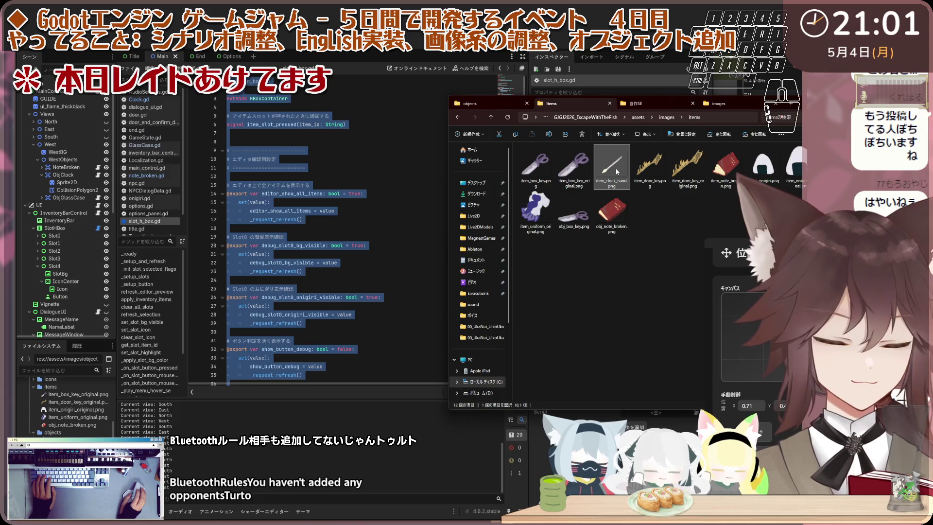
{"action": "mouse_move", "coordinate": [618, 179]}
{"action": "left_mouse_down"}
{"action": "mouse_move", "coordinate": [101, 404]}
{"action": "mouse_move", "coordinate": [58, 388]}
{"action": "left_mouse_up"}
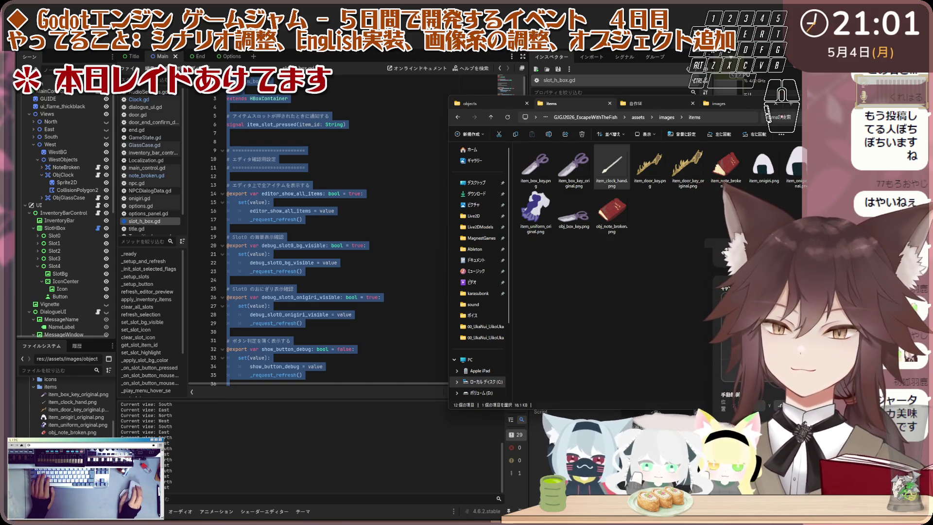
{"action": "left_click", "coordinate": [104, 199]}
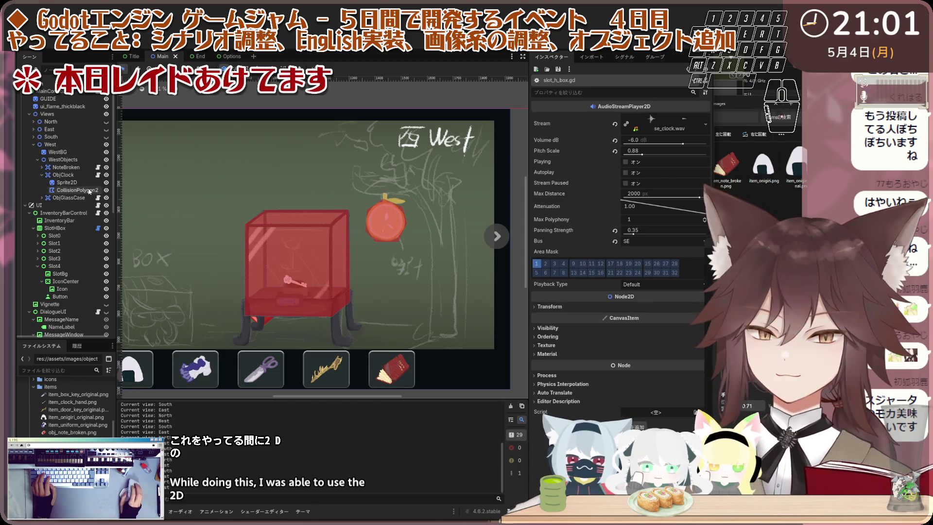
Step: Duplicate Slot4 into a new Slot5 in the scene tree
{"action": "left_click", "coordinate": [55, 267]}
{"action": "key", "text": "ctrl+d"}
{"action": "scroll", "coordinate": [52, 295], "scroll_direction": "down", "scroll_amount": 2}
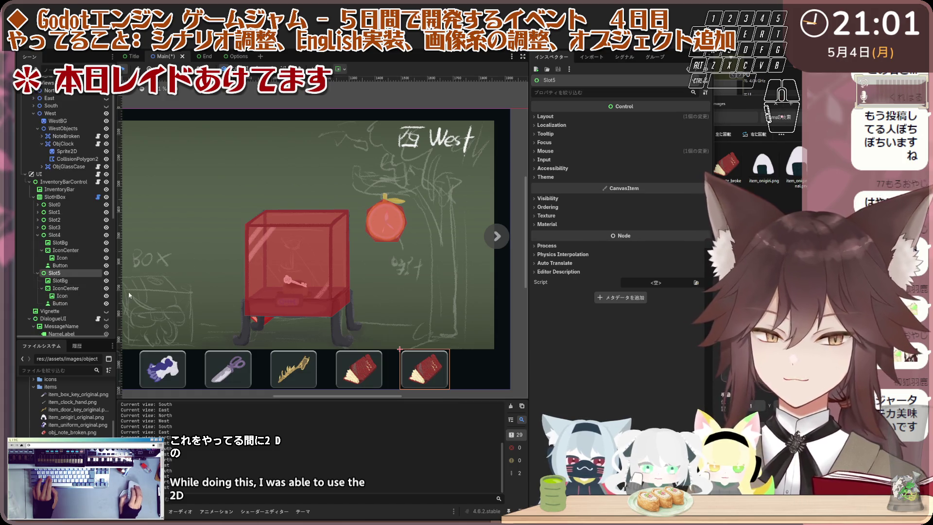
{"action": "left_click", "coordinate": [81, 282]}
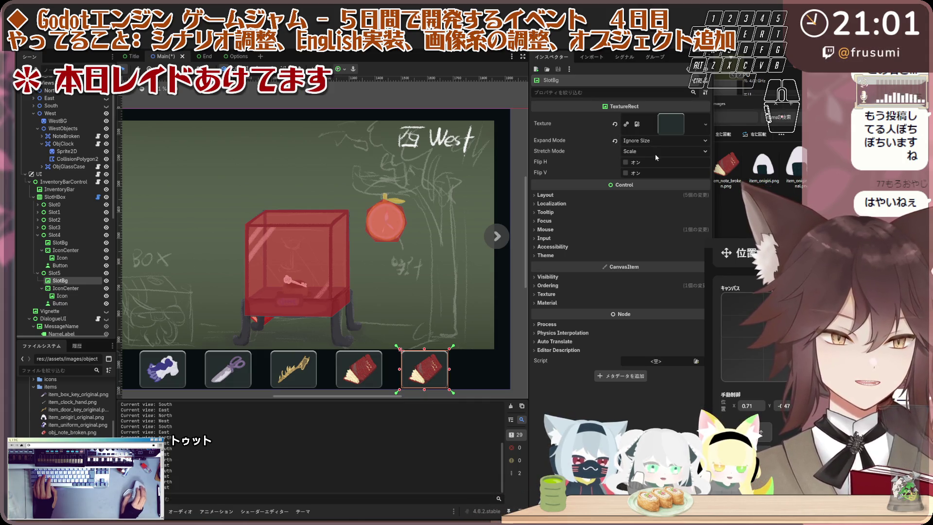
Step: Replace Slot5's icon texture with item_clock_hand.png found by searching 'clock'
{"action": "left_click", "coordinate": [70, 296]}
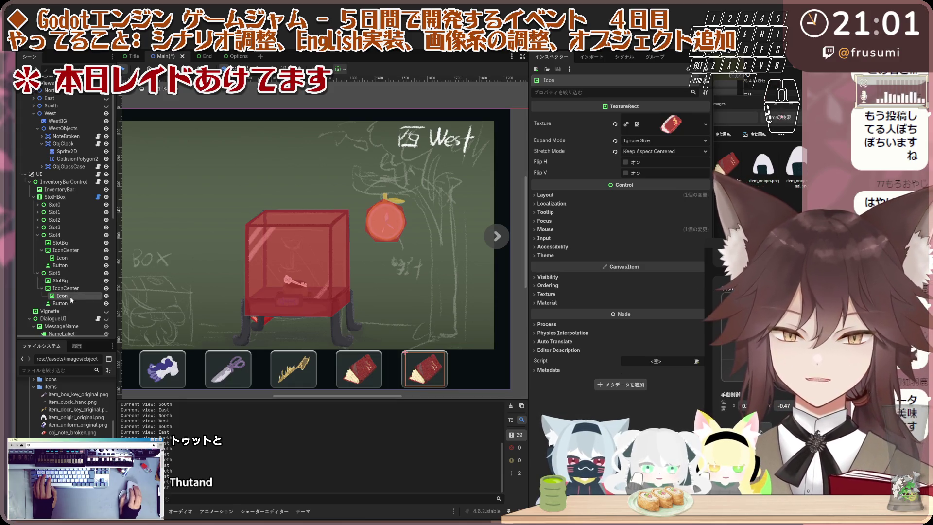
{"action": "left_click", "coordinate": [615, 125]}
{"action": "left_click", "coordinate": [696, 118]}
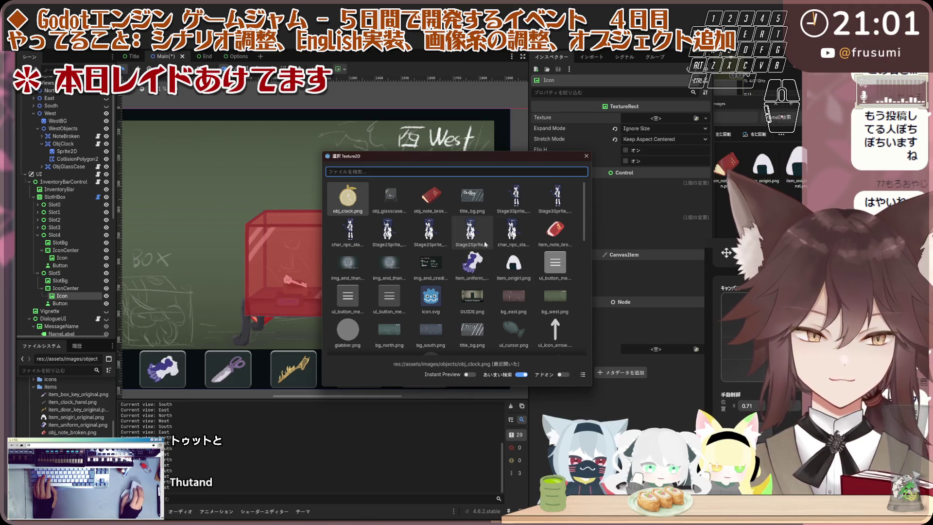
{"action": "scroll", "coordinate": [446, 241], "scroll_direction": "down", "scroll_amount": 3}
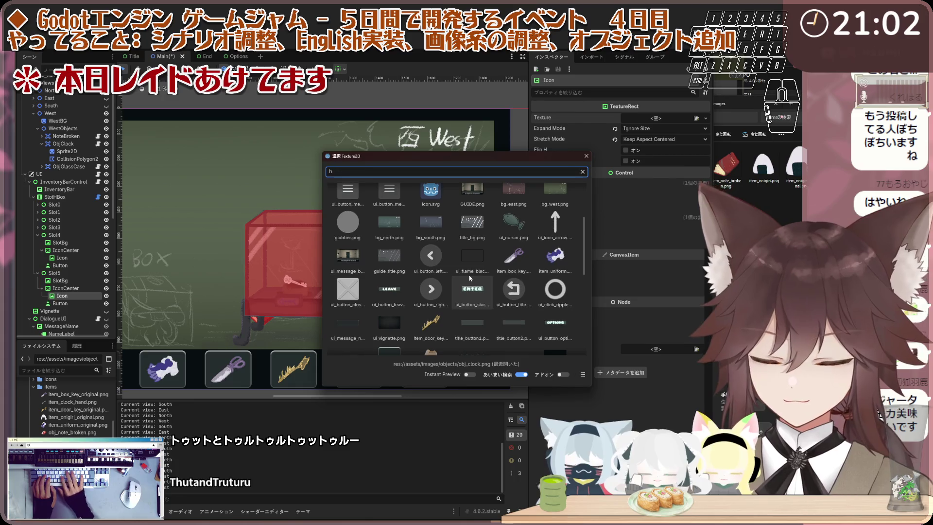
{"action": "type", "text": "clock"}
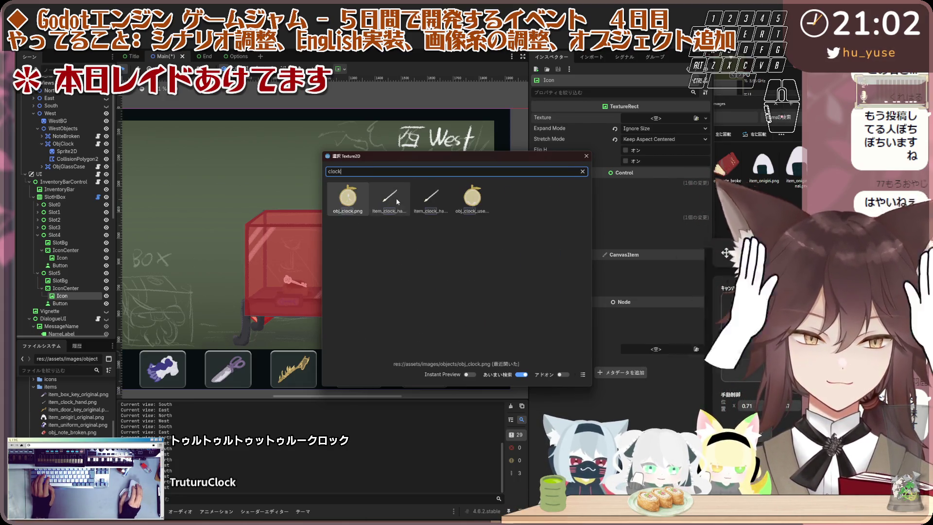
{"action": "left_click", "coordinate": [582, 375]}
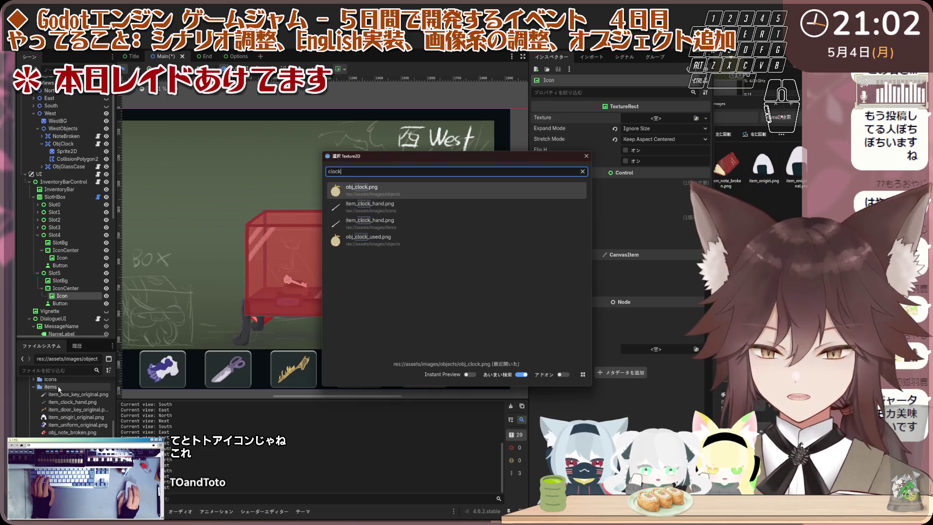
{"action": "double_click", "coordinate": [410, 208]}
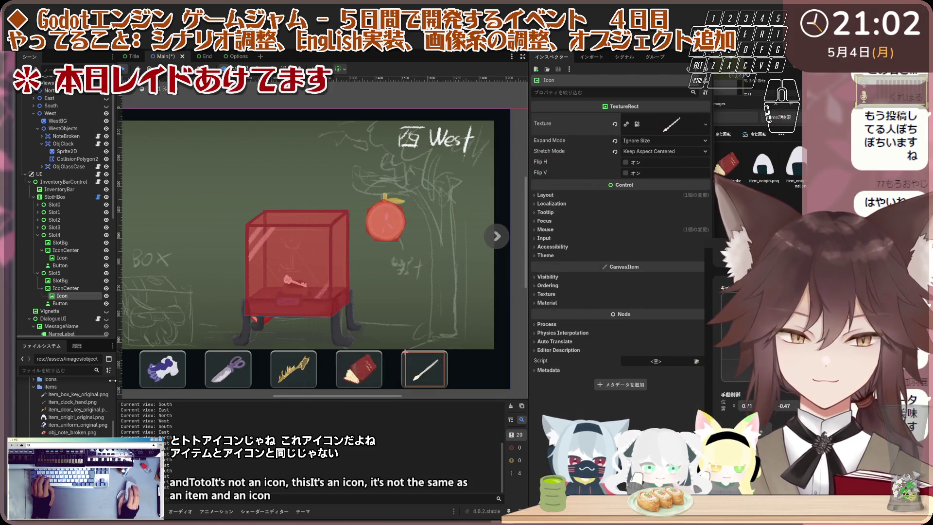
{"action": "scroll", "coordinate": [63, 413], "scroll_direction": "up", "scroll_amount": 2}
{"action": "scroll", "coordinate": [328, 299], "scroll_direction": "down", "scroll_amount": 2}
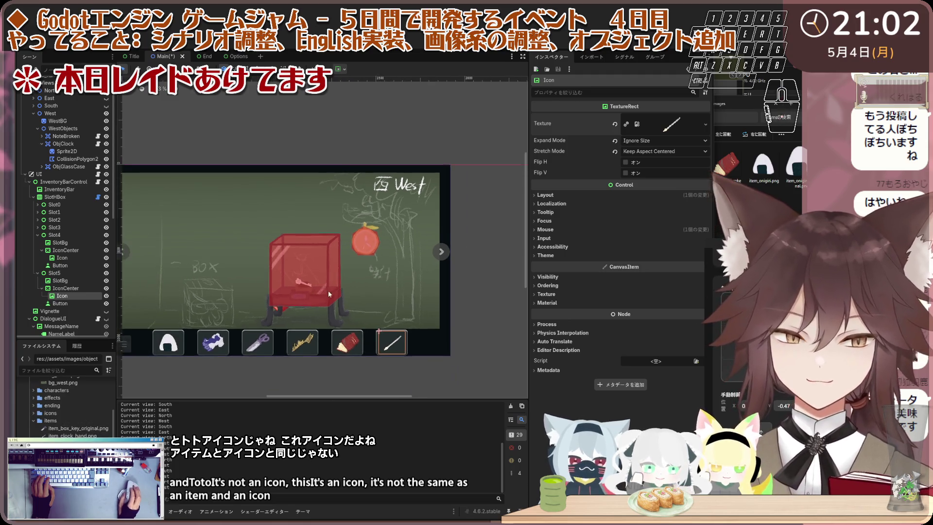
{"action": "scroll", "coordinate": [391, 321], "scroll_direction": "up", "scroll_amount": 3}
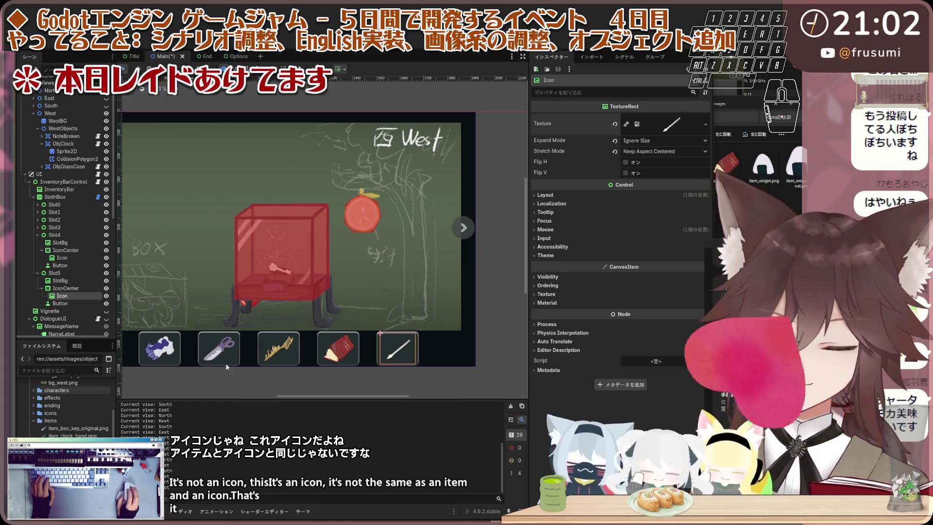
{"action": "scroll", "coordinate": [445, 299], "scroll_direction": "down", "scroll_amount": 2}
{"action": "scroll", "coordinate": [413, 309], "scroll_direction": "up", "scroll_amount": 3}
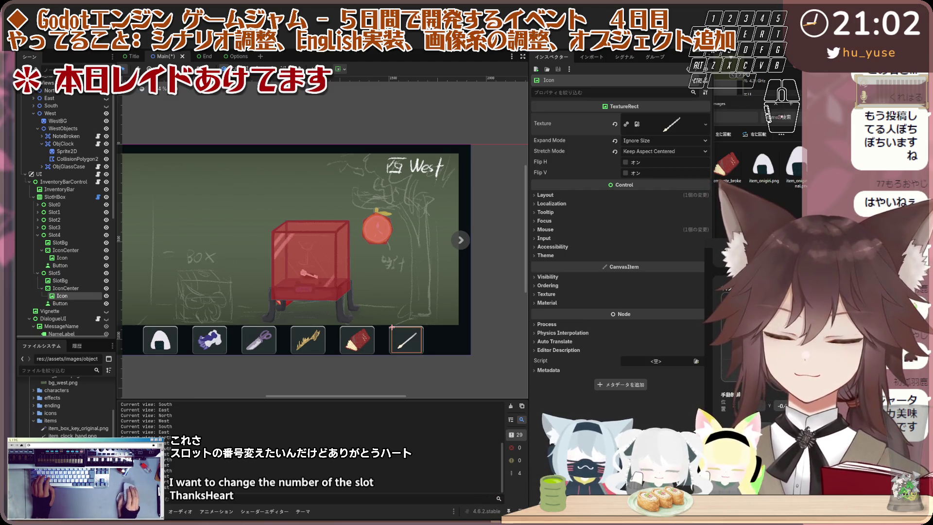
{"action": "scroll", "coordinate": [409, 377], "scroll_direction": "left", "scroll_amount": 2}
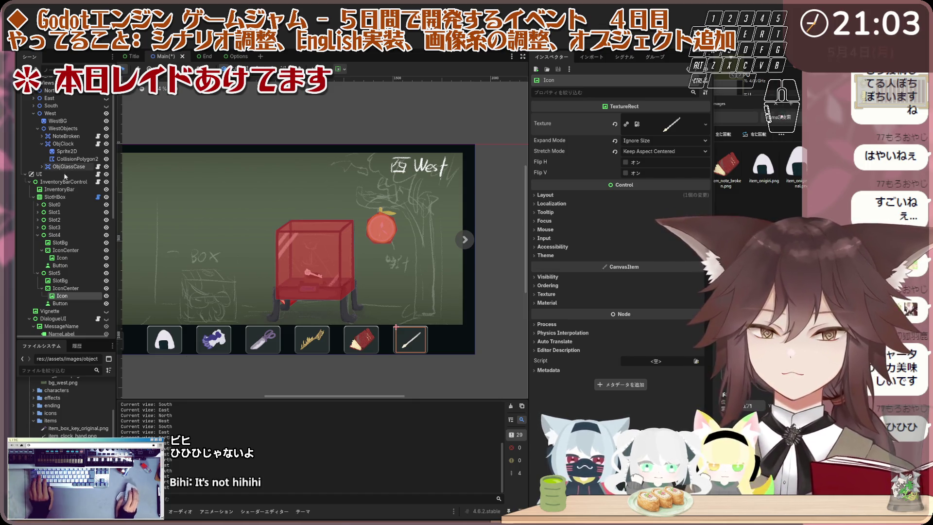
Step: Paste the note-broken and clock-hand texture code into slot_h_box.gd, checking Clock.gd's localization section
{"action": "left_click", "coordinate": [97, 197]}
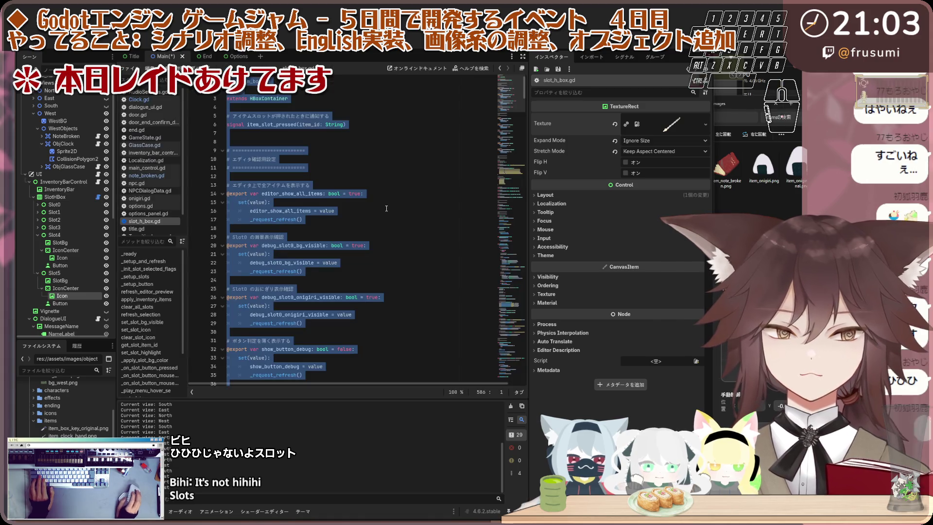
{"action": "key", "text": "ctrl+v"}
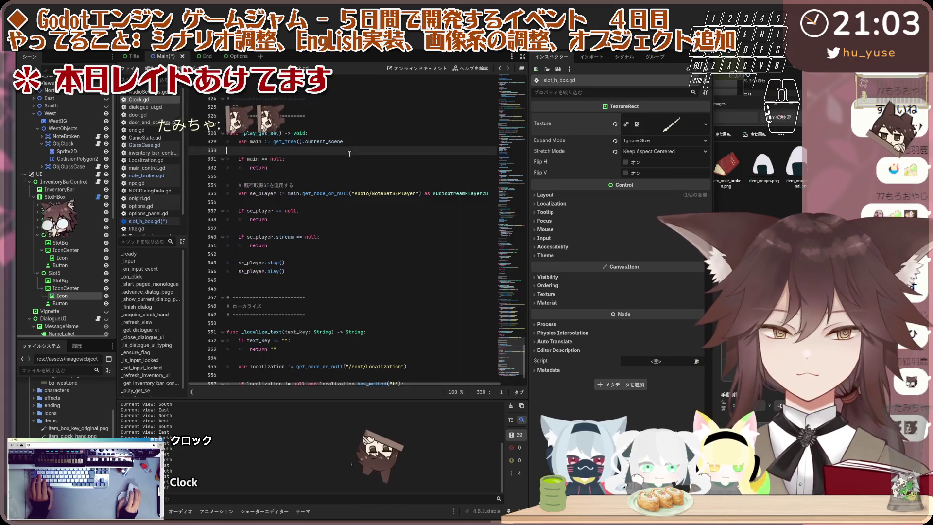
{"action": "left_click", "coordinate": [155, 99]}
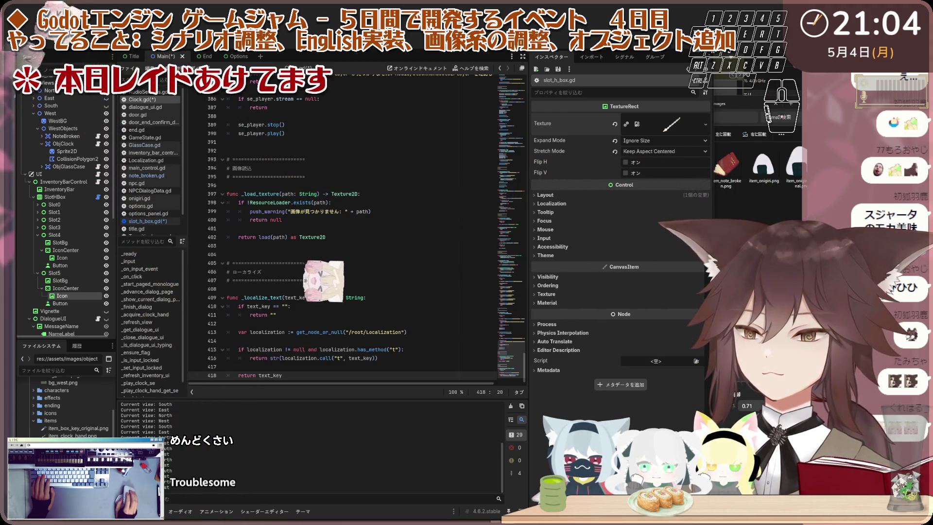
{"action": "left_click", "coordinate": [345, 264]}
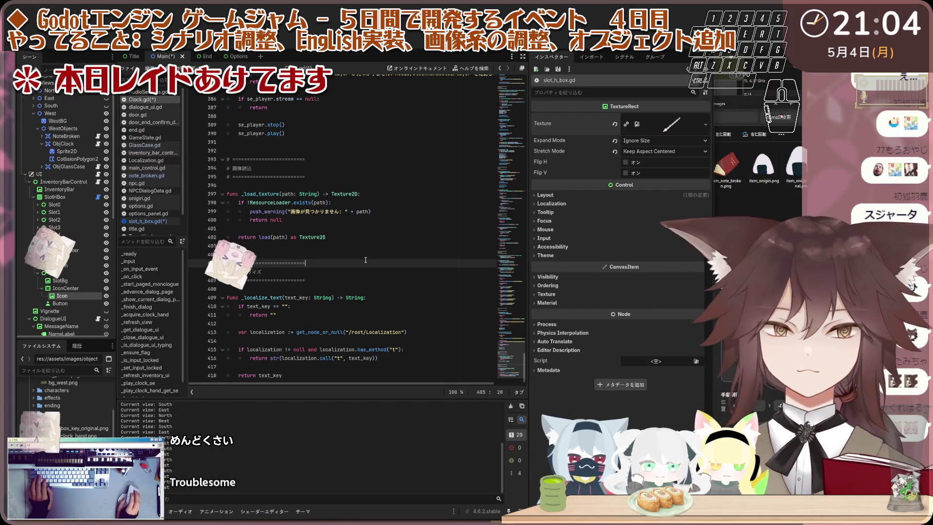
{"action": "left_click", "coordinate": [150, 221]}
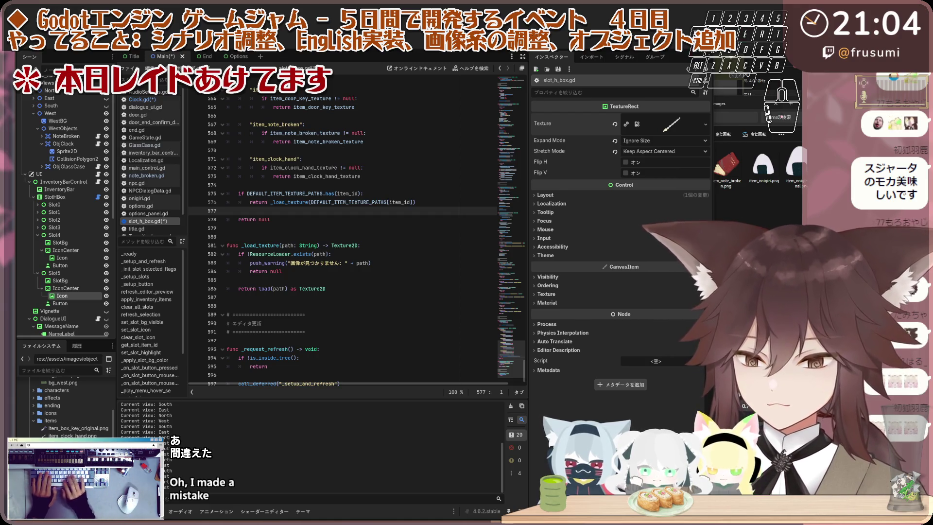
Step: Replace all of slot_h_box.gd with the revised code containing _sort_inventory_items
{"action": "key", "text": "Up"}
{"action": "key", "text": "Up"}
{"action": "key", "text": "Up"}
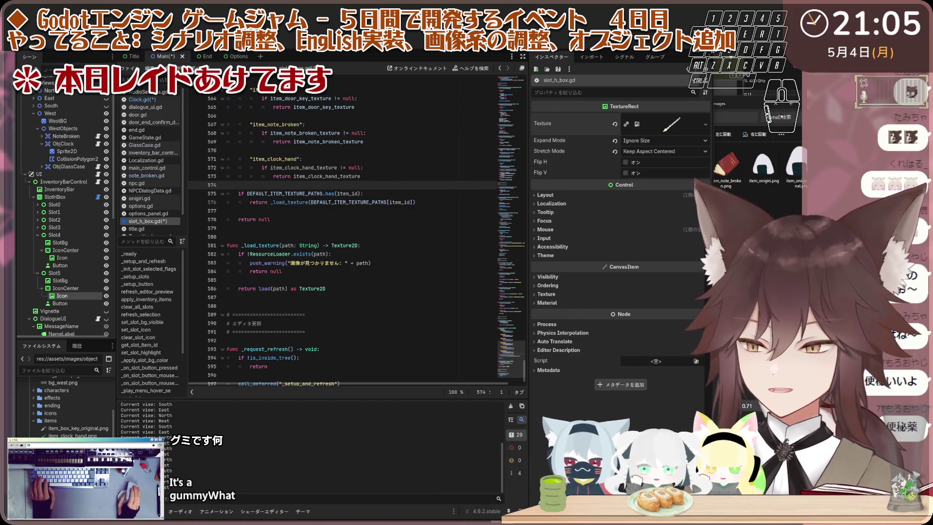
{"action": "key", "text": "ctrl+a"}
{"action": "key", "text": "ctrl+v"}
{"action": "left_click", "coordinate": [403, 262]}
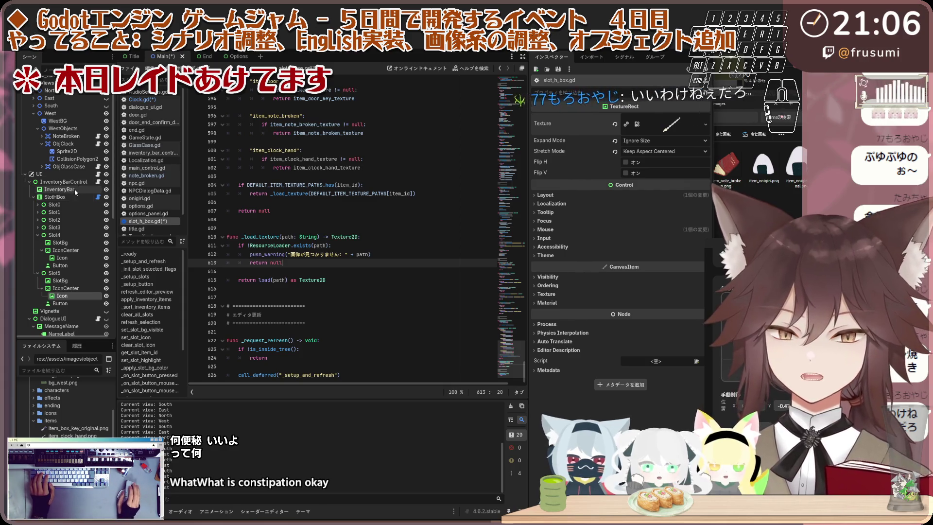
Step: Enable Runtime Debug Add Test Items and Add Door Key on InventoryBarControl
{"action": "left_click", "coordinate": [39, 173]}
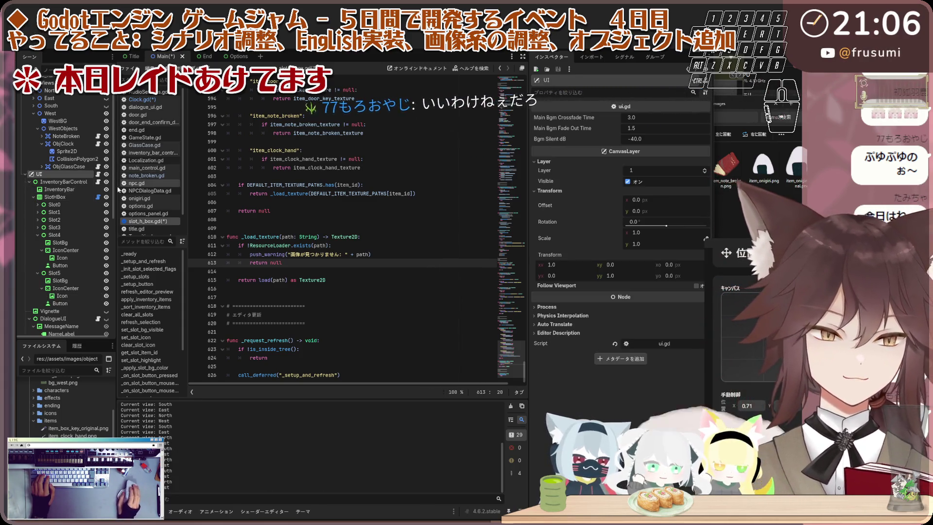
{"action": "key", "text": "Down"}
{"action": "left_click", "coordinate": [622, 129]}
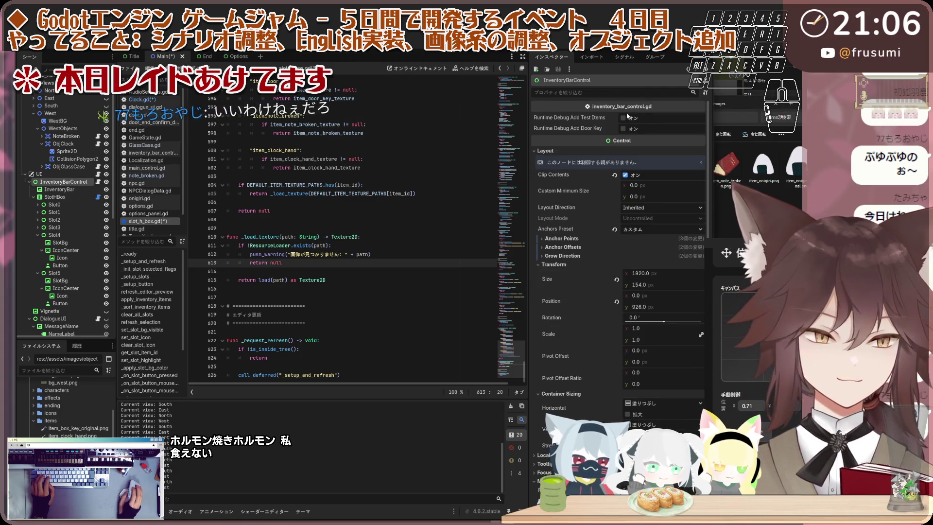
{"action": "left_click", "coordinate": [622, 118]}
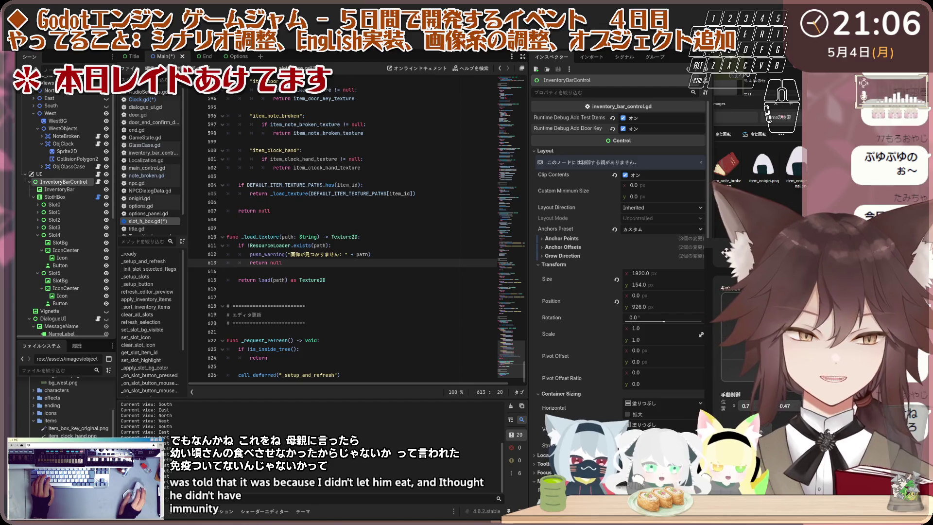
Step: Save and run the game, open and close the options menu, then stop it
{"action": "key", "text": "ctrl+s"}
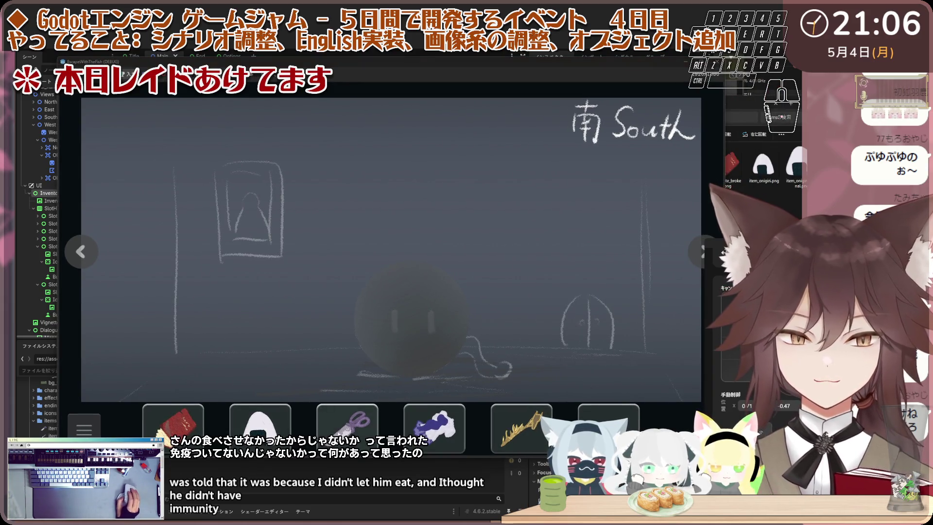
{"action": "left_click", "coordinate": [94, 432]}
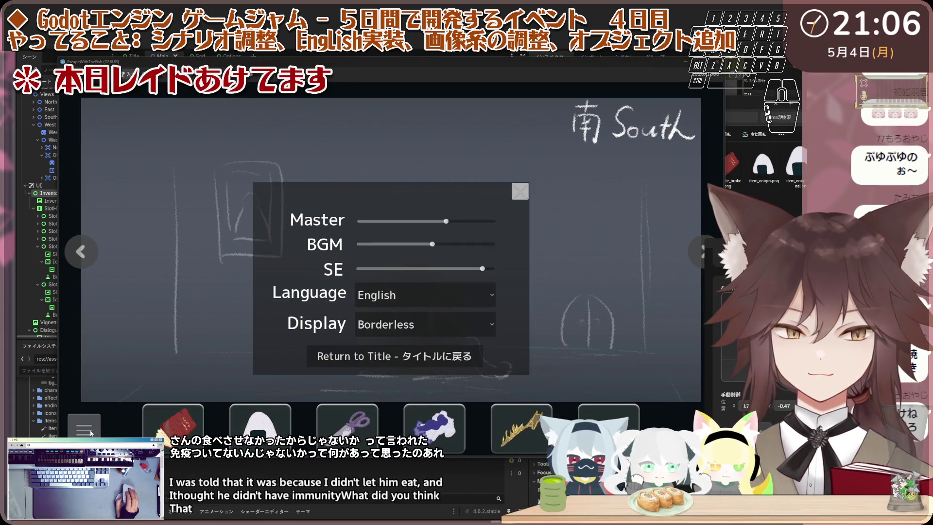
{"action": "left_click", "coordinate": [91, 430]}
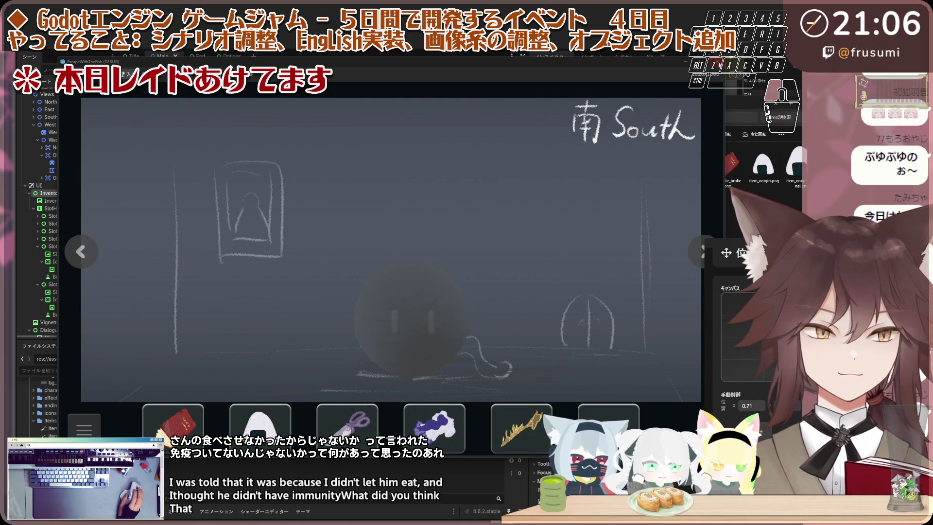
{"action": "left_click", "coordinate": [717, 63]}
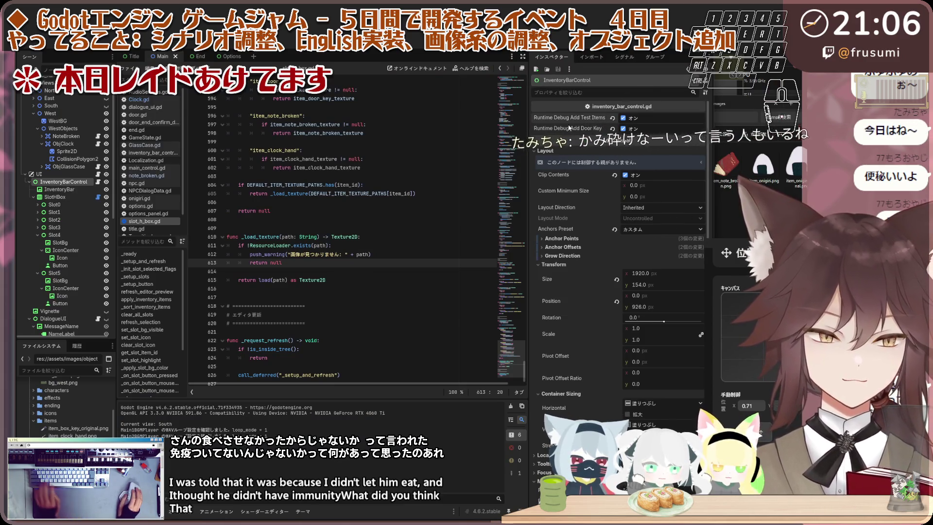
{"action": "left_click", "coordinate": [438, 193]}
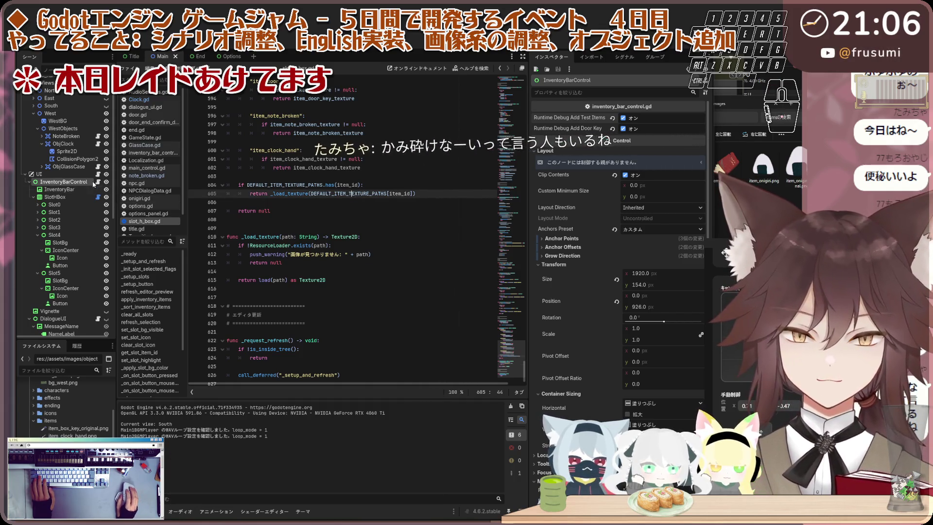
Step: Open ui.gd from the script list and select its entire code to copy
{"action": "scroll", "coordinate": [153, 216], "scroll_direction": "down", "scroll_amount": 1}
{"action": "left_click", "coordinate": [141, 229]}
{"action": "left_click", "coordinate": [295, 190]}
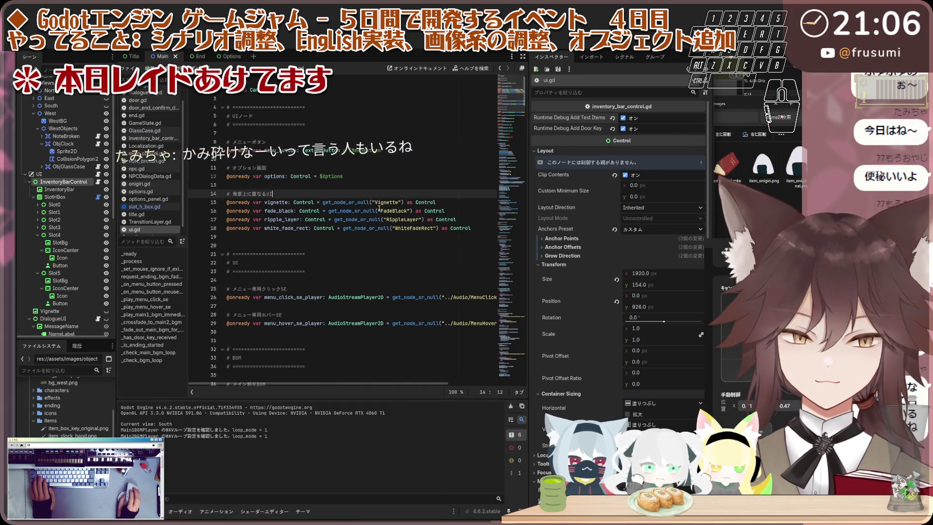
{"action": "left_click", "coordinate": [71, 185]}
{"action": "left_click", "coordinate": [359, 233]}
{"action": "key", "text": "ctrl+a"}
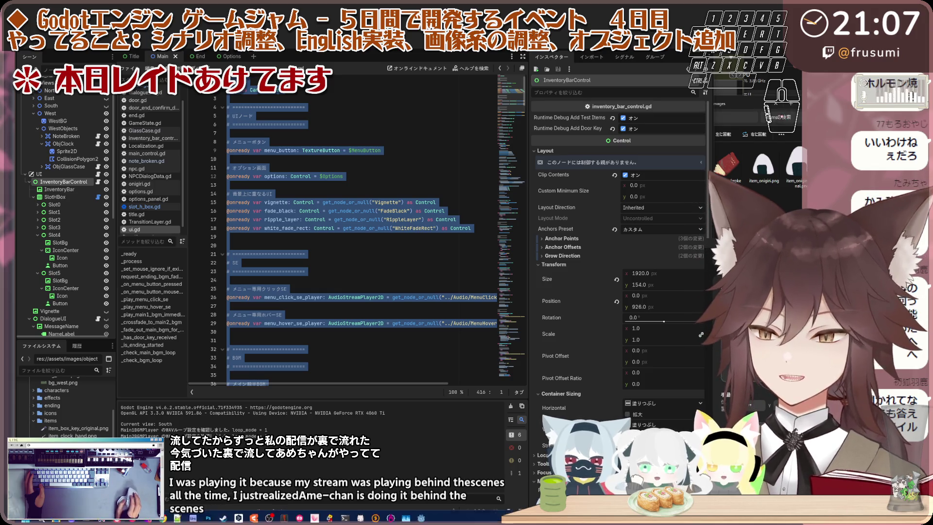
{"action": "mouse_move", "coordinate": [360, 520]}
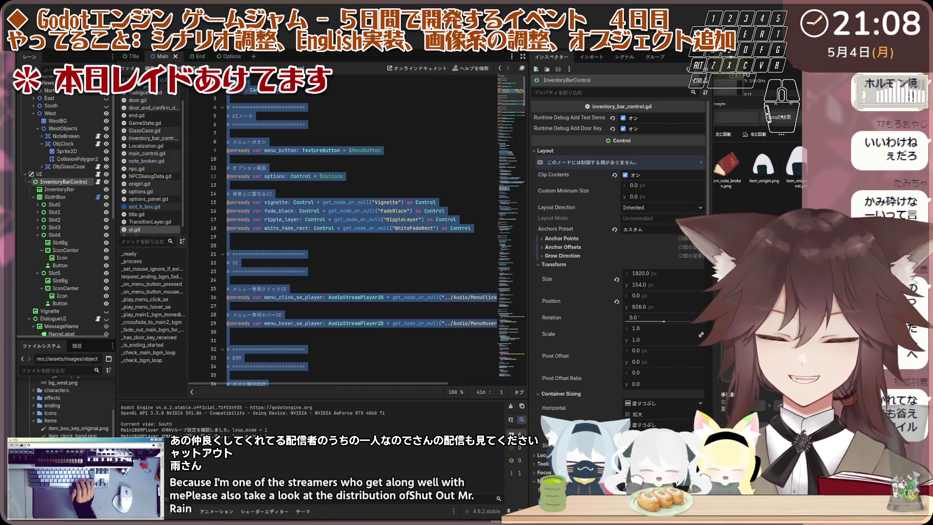
{"action": "mouse_move", "coordinate": [259, 513]}
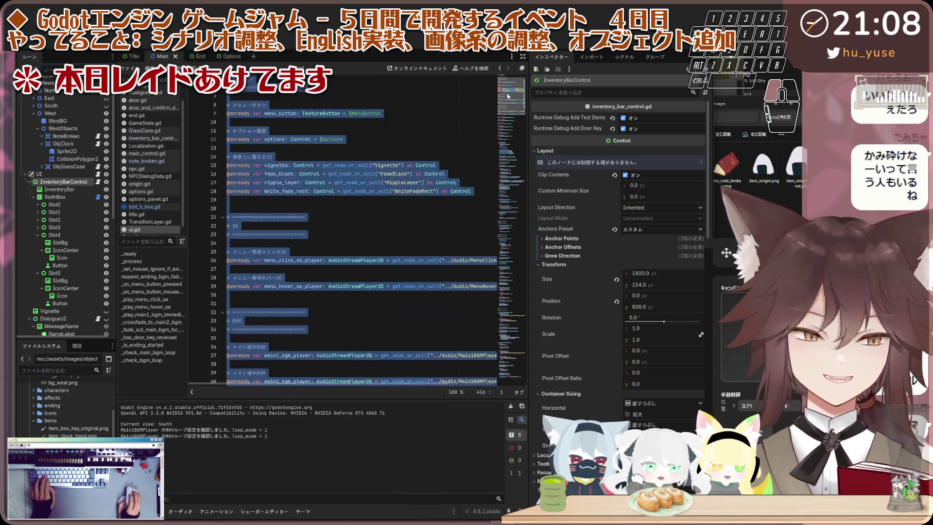
{"action": "left_click", "coordinate": [462, 117]}
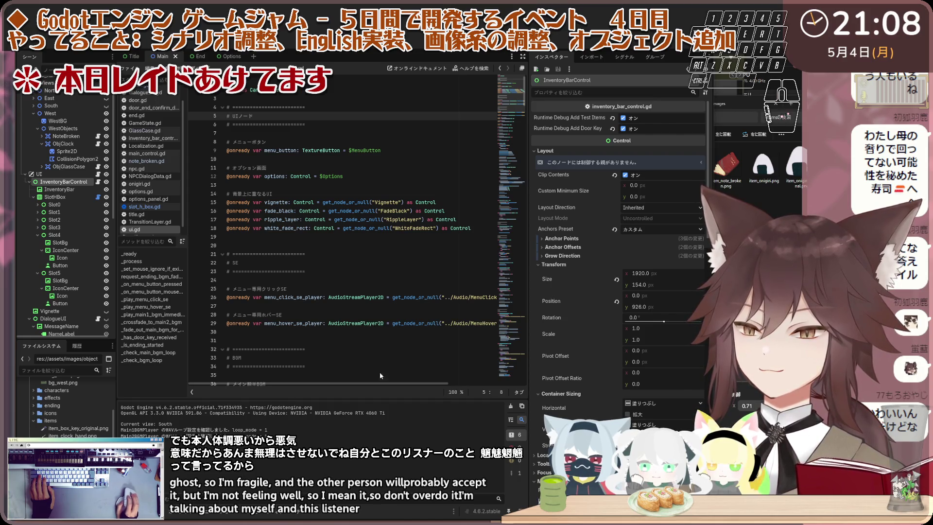
Step: Paste the updated options-setup and BGM-loop code over ui.gd, comparing via undo and redo
{"action": "key", "text": "ctrl+a"}
{"action": "key", "text": "Right"}
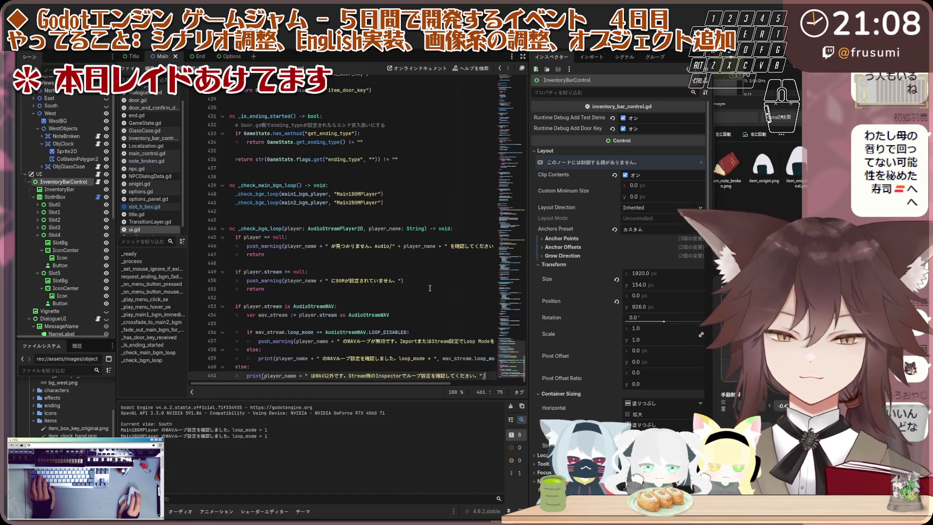
{"action": "key", "text": "ctrl+v"}
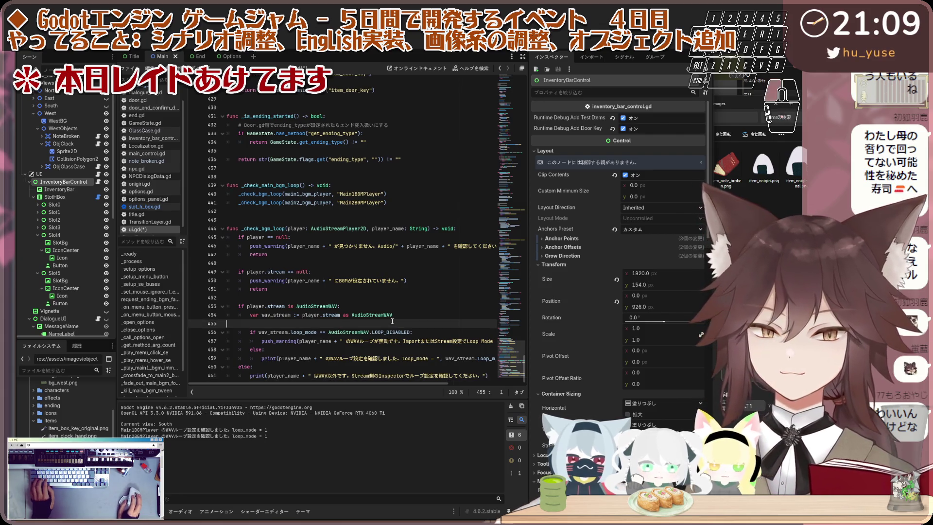
{"action": "key", "text": "ctrl+z"}
{"action": "key", "text": "ctrl+shift+z"}
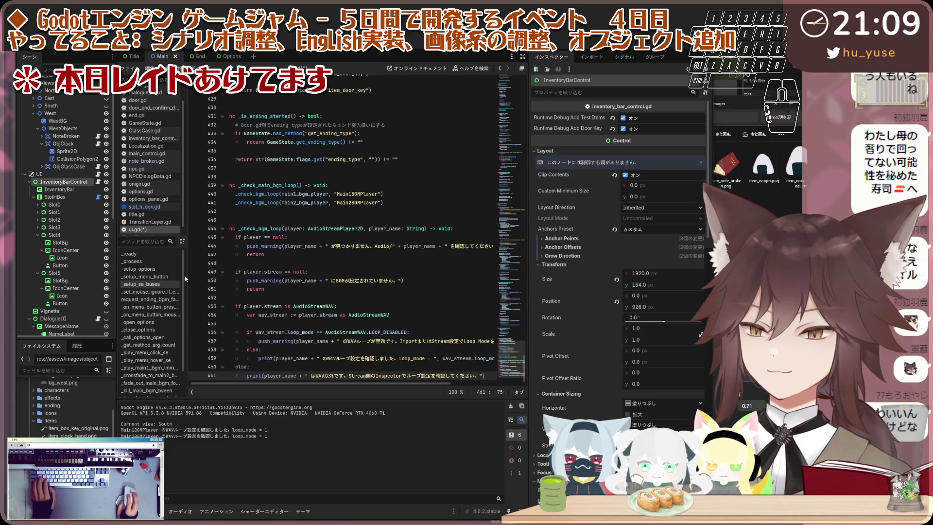
Step: Select the UI node and open inventory_bar_control.gd with all its code selected
{"action": "left_click", "coordinate": [80, 175]}
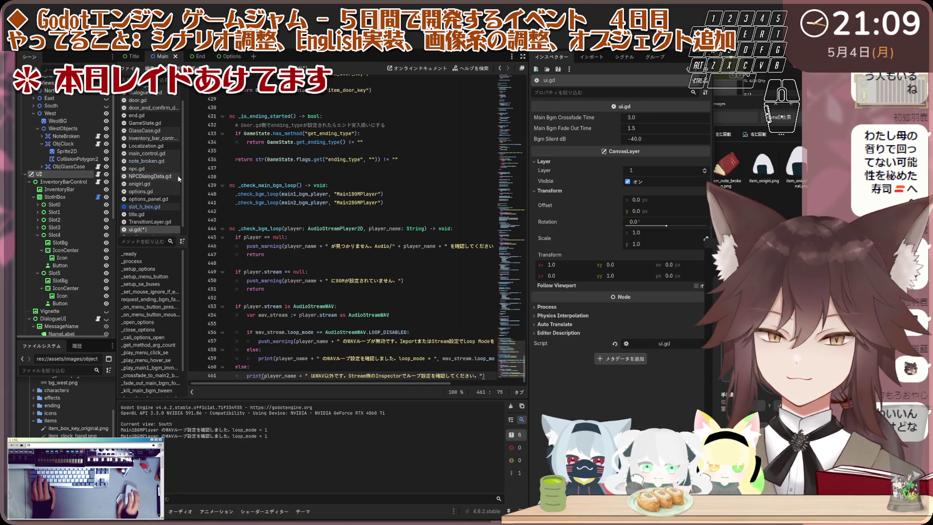
{"action": "left_click", "coordinate": [401, 185]}
{"action": "key", "text": "ctrl+a"}
{"action": "key", "text": "Escape"}
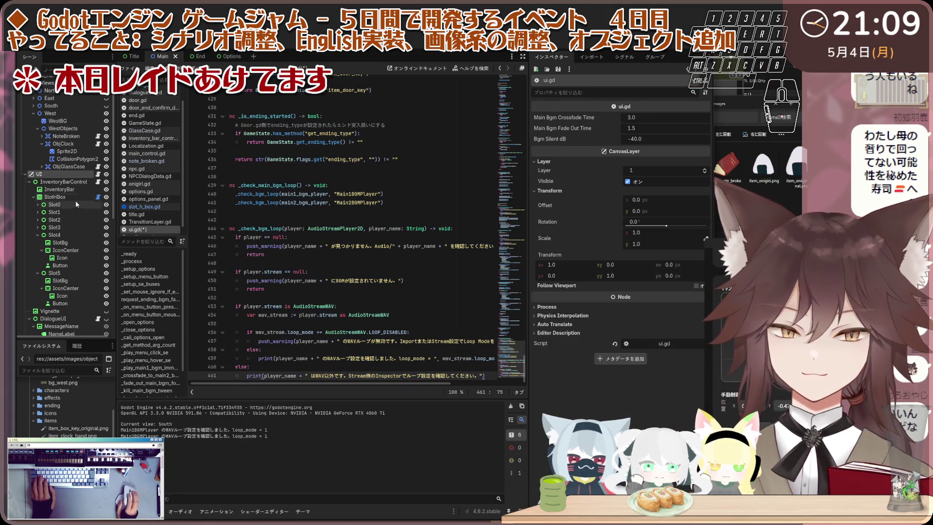
{"action": "left_click", "coordinate": [97, 182]}
{"action": "key", "text": "ctrl+a"}
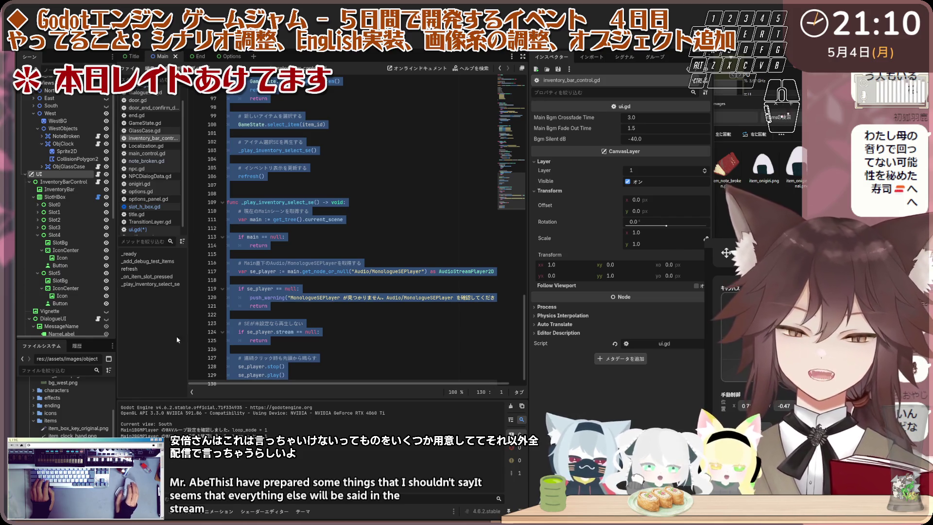
Step: Reselect InventoryBarControl and paste the code with the inventory select sound function
{"action": "left_click", "coordinate": [73, 194]}
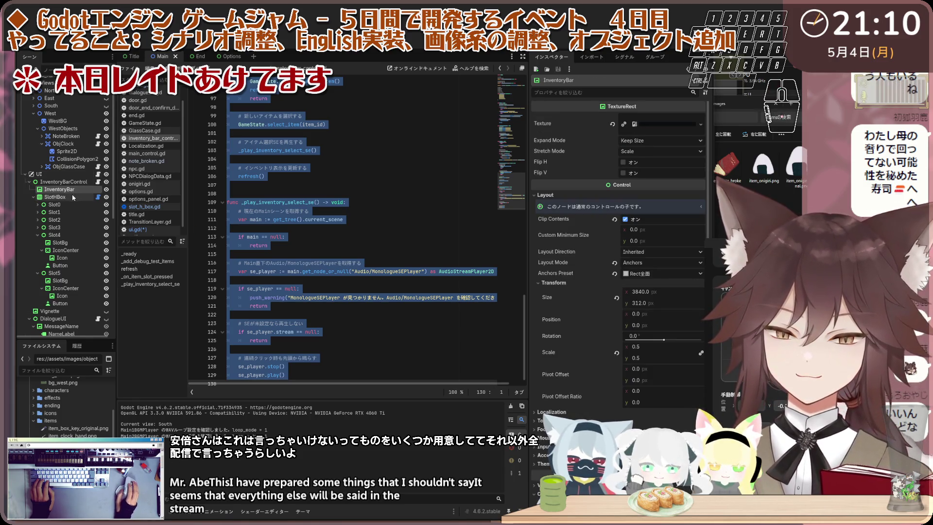
{"action": "key", "text": "Up"}
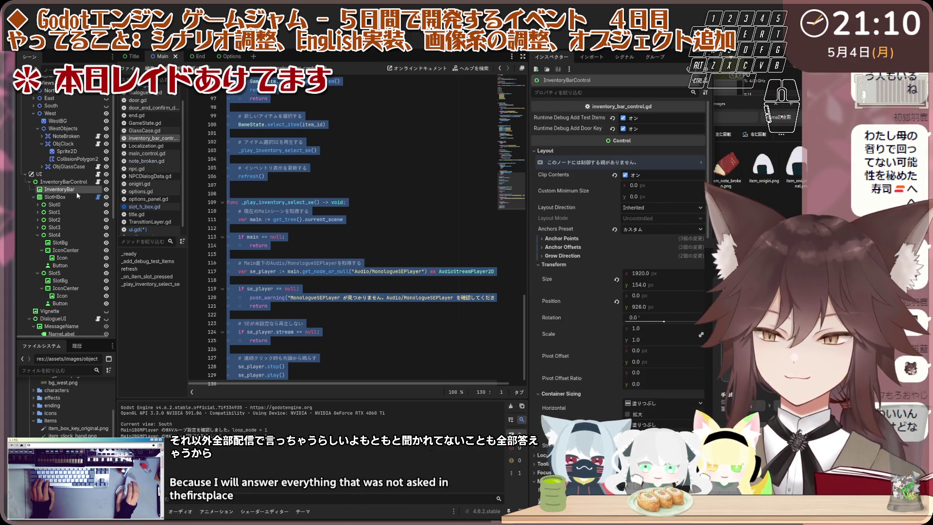
{"action": "left_click", "coordinate": [77, 191]}
{"action": "left_click", "coordinate": [98, 181]}
{"action": "left_click", "coordinate": [356, 170]}
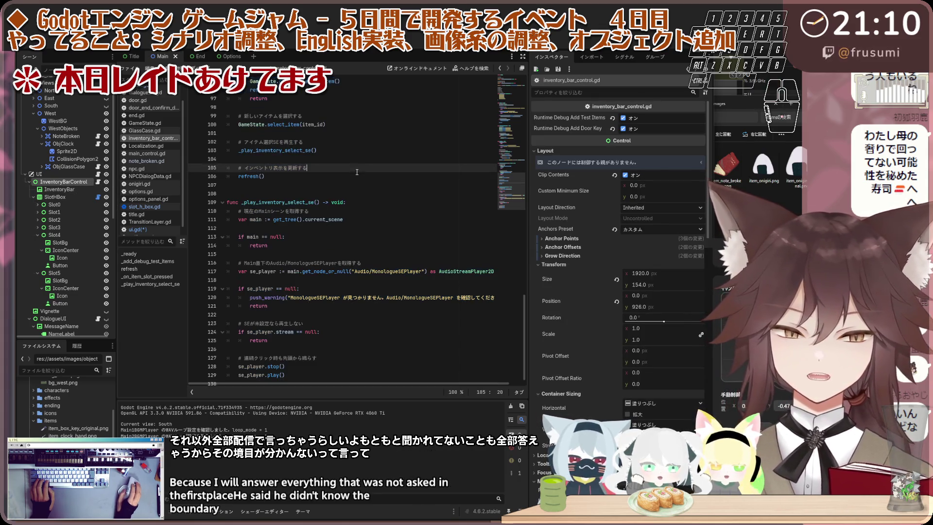
{"action": "left_click", "coordinate": [452, 229]}
{"action": "key", "text": "ctrl+a"}
{"action": "key", "text": "ctrl+v"}
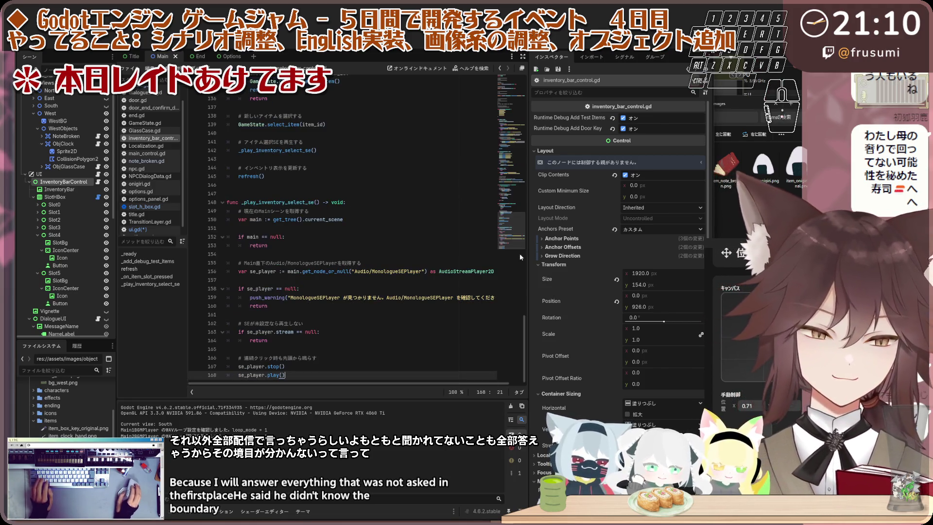
Step: Save ui.gd and run the project
{"action": "scroll", "coordinate": [486, 204], "scroll_direction": "up", "scroll_amount": 15}
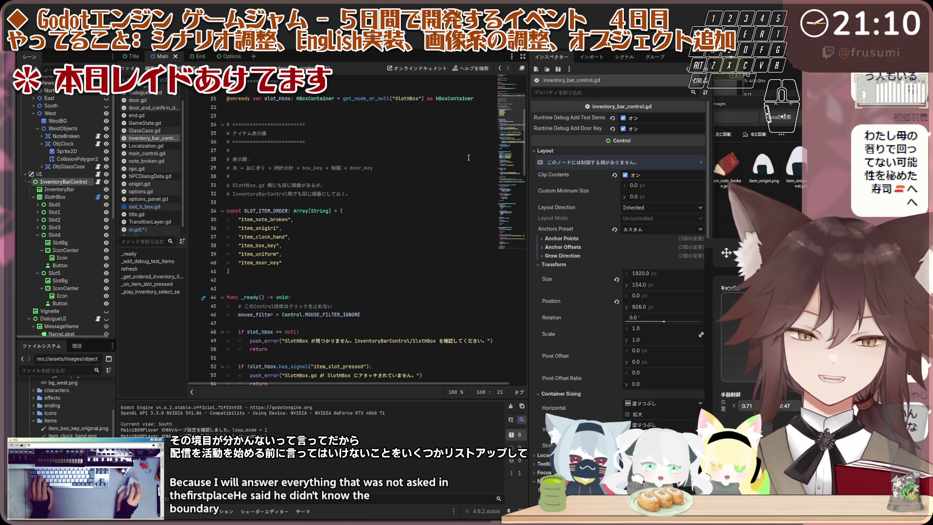
{"action": "scroll", "coordinate": [469, 158], "scroll_direction": "down", "scroll_amount": 15}
{"action": "key", "text": "ctrl+a"}
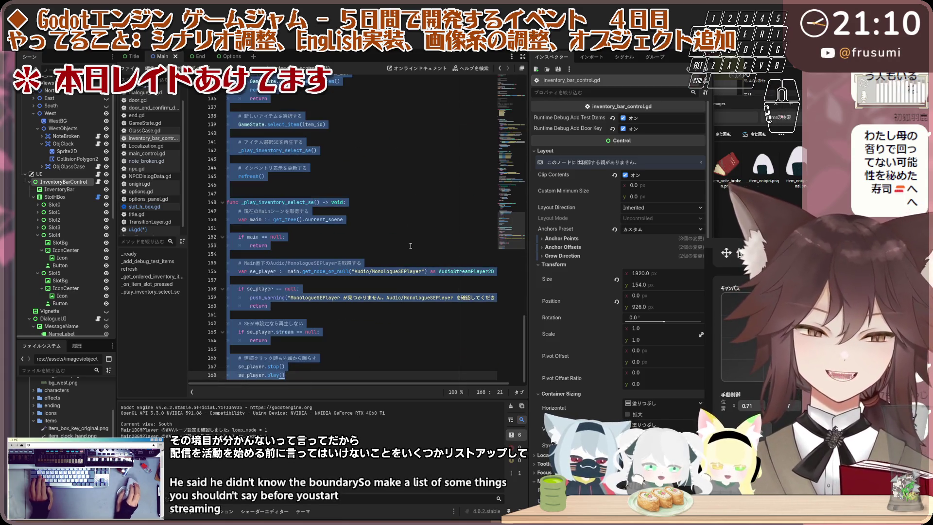
{"action": "left_click", "coordinate": [410, 246]}
{"action": "key", "text": "ctrl+s"}
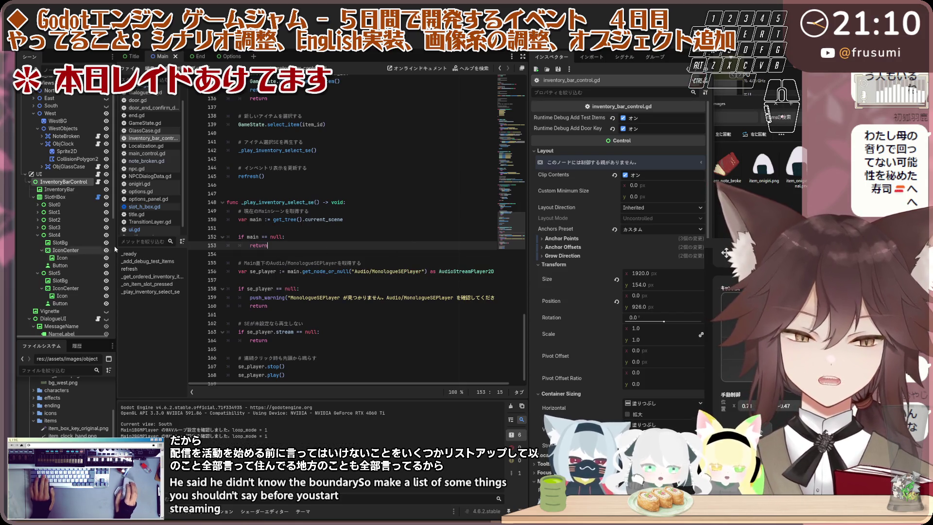
{"action": "left_click", "coordinate": [670, 42]}
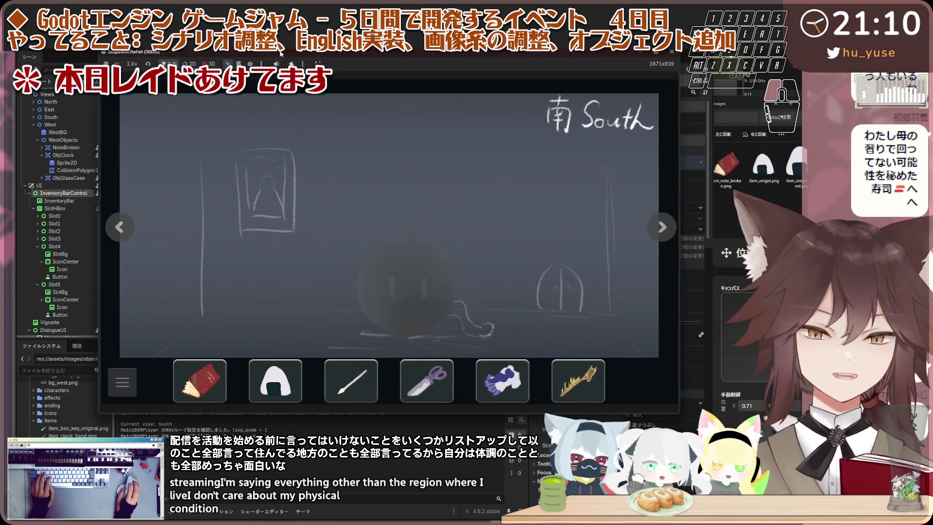
Step: Select the pen and glove inventory items and interact with the large sphere
{"action": "left_click", "coordinate": [362, 386]}
{"action": "left_click", "coordinate": [407, 311]}
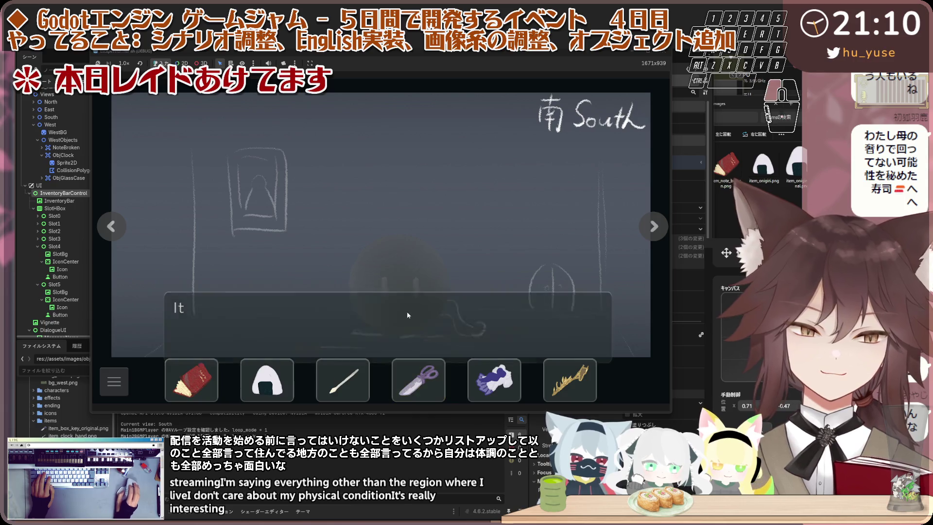
{"action": "left_click", "coordinate": [508, 391]}
{"action": "left_click", "coordinate": [424, 291]}
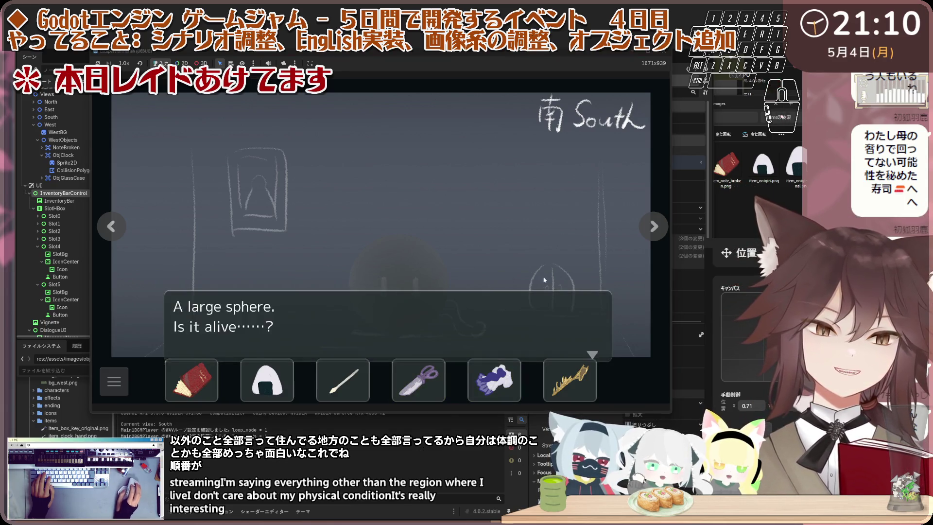
{"action": "left_click", "coordinate": [424, 292]}
{"action": "left_click", "coordinate": [425, 291]}
{"action": "left_click", "coordinate": [424, 291]}
{"action": "left_click", "coordinate": [424, 295]}
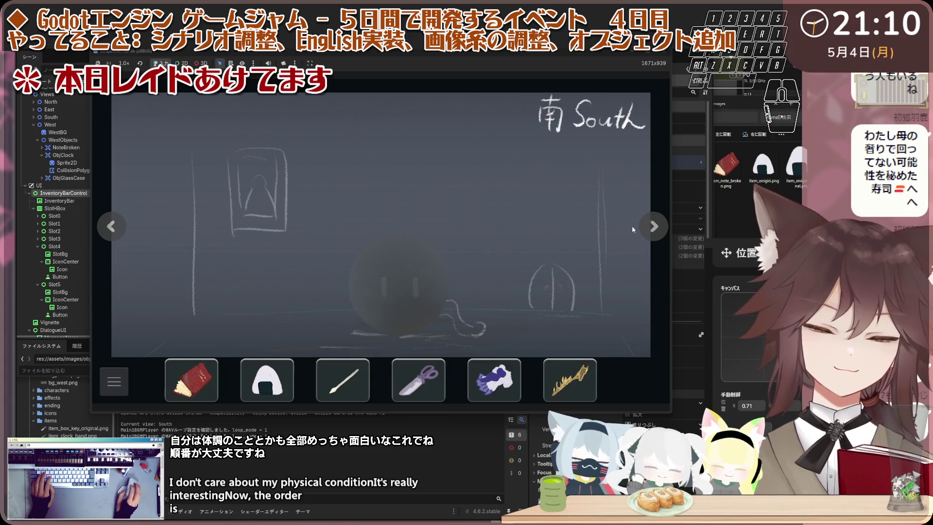
Step: Cycle repeatedly through the North, East, South and West room views, then close the game
{"action": "left_click", "coordinate": [651, 226]}
{"action": "left_click", "coordinate": [651, 226]}
{"action": "left_click", "coordinate": [650, 226]}
{"action": "left_click", "coordinate": [648, 226]}
{"action": "left_click", "coordinate": [648, 226]}
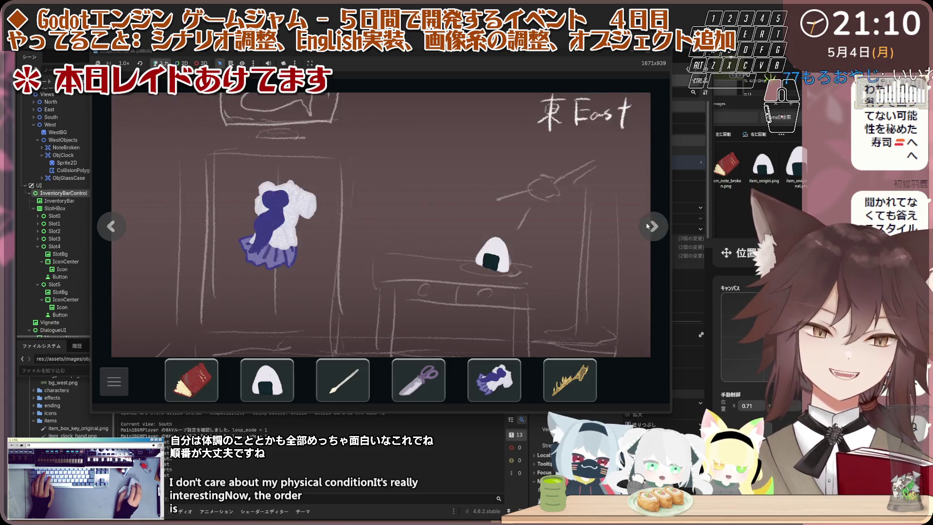
{"action": "left_click", "coordinate": [647, 226]}
{"action": "left_click", "coordinate": [648, 226]}
{"action": "left_click", "coordinate": [648, 226]}
{"action": "left_click", "coordinate": [647, 226]}
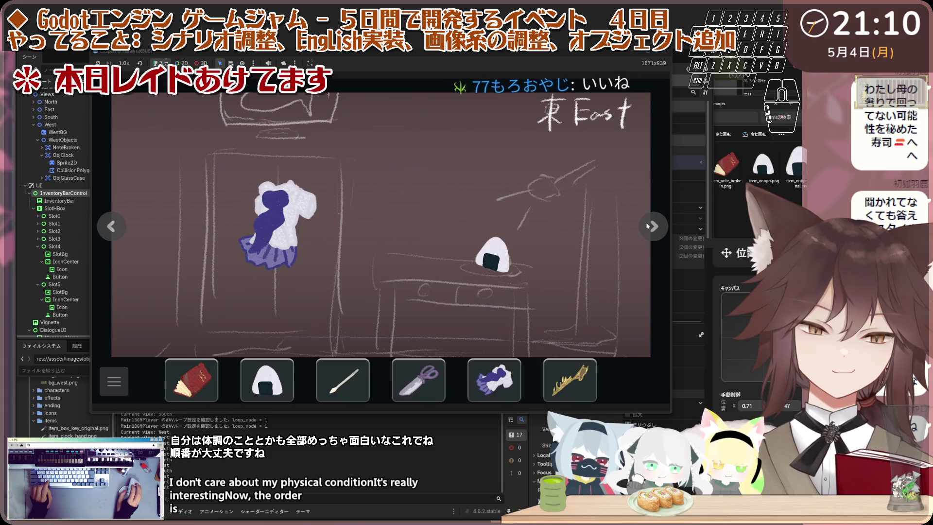
{"action": "left_click", "coordinate": [648, 226]}
{"action": "left_click", "coordinate": [647, 226]}
{"action": "left_click", "coordinate": [647, 226]}
{"action": "left_click", "coordinate": [647, 225]}
{"action": "left_click", "coordinate": [647, 226]}
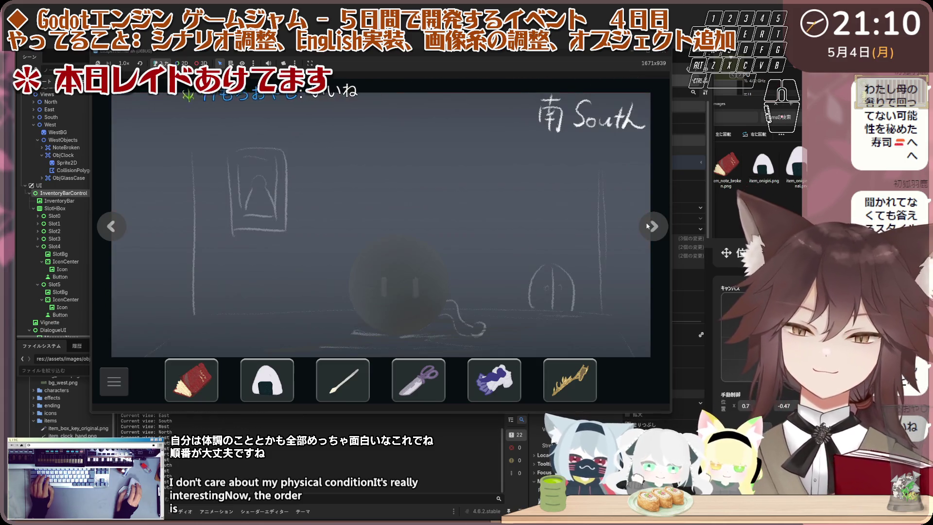
{"action": "left_click", "coordinate": [647, 225]}
{"action": "left_click", "coordinate": [648, 226]}
{"action": "left_click", "coordinate": [647, 226]}
{"action": "left_click", "coordinate": [648, 226]}
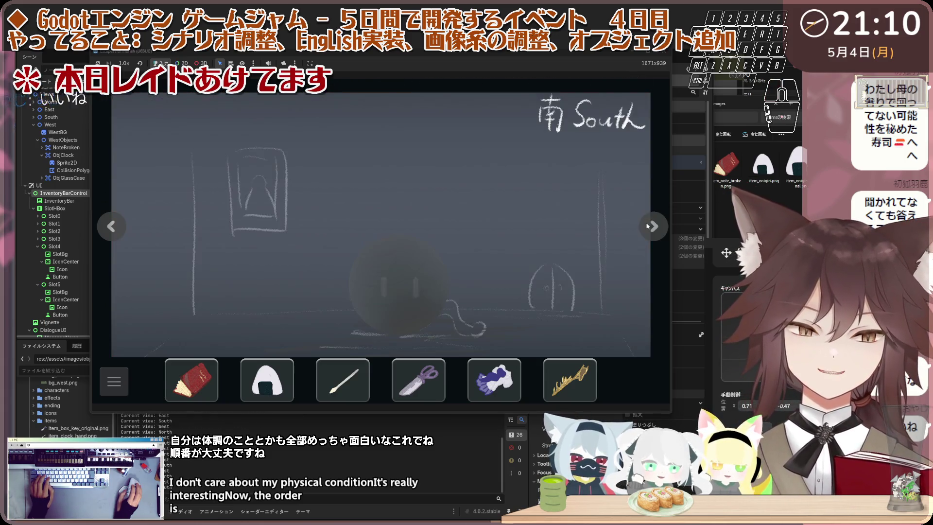
{"action": "left_click", "coordinate": [647, 226]}
{"action": "left_click", "coordinate": [664, 51]}
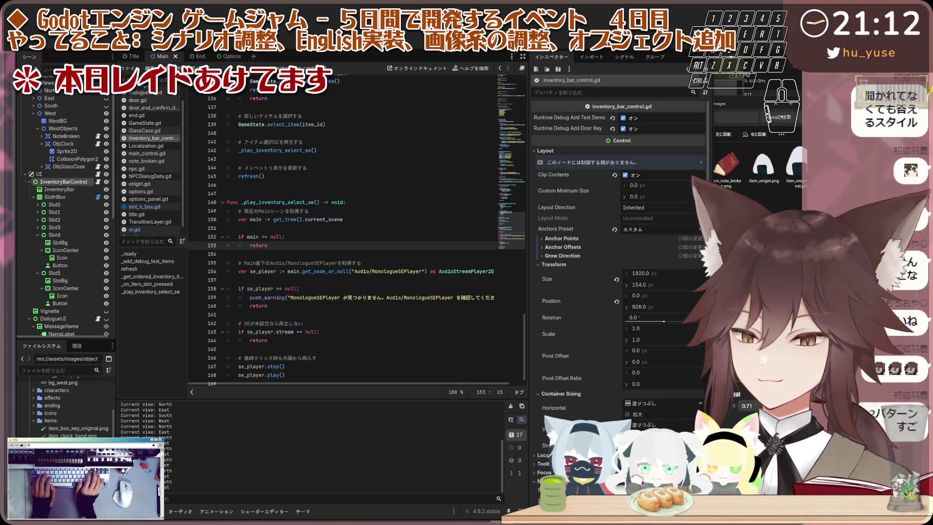
{"action": "scroll", "coordinate": [76, 300], "scroll_direction": "down", "scroll_amount": 10}
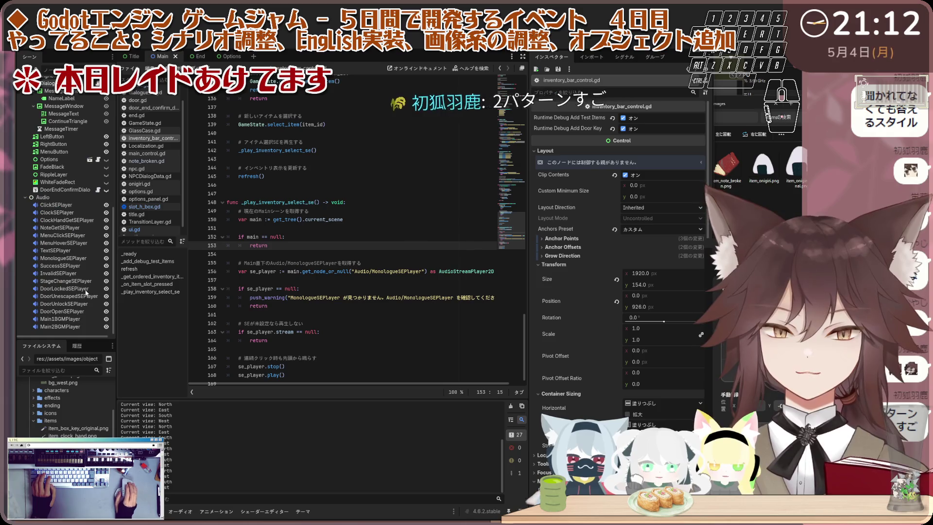
Step: Select the ClockSEPlayer node to view its properties
{"action": "left_click", "coordinate": [82, 214]}
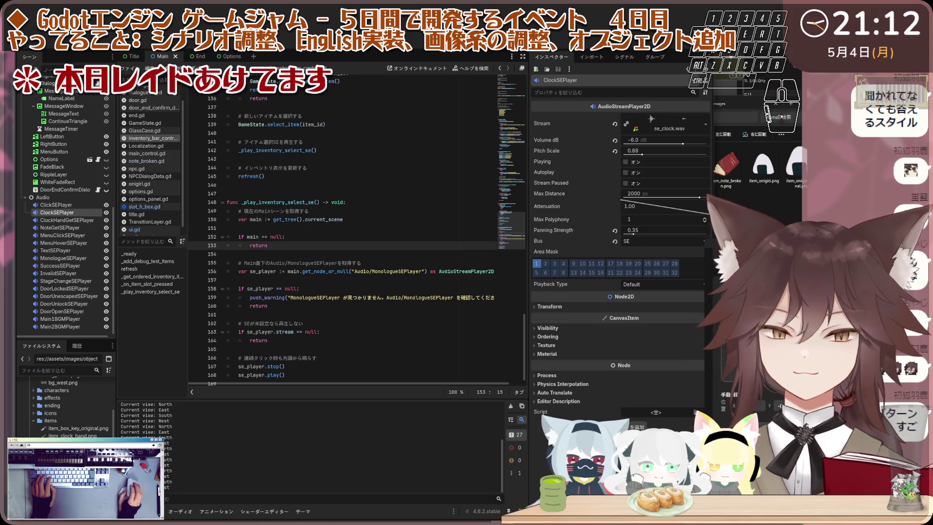
{"action": "scroll", "coordinate": [60, 427], "scroll_direction": "down", "scroll_amount": 2}
{"action": "scroll", "coordinate": [59, 428], "scroll_direction": "up", "scroll_amount": 10}
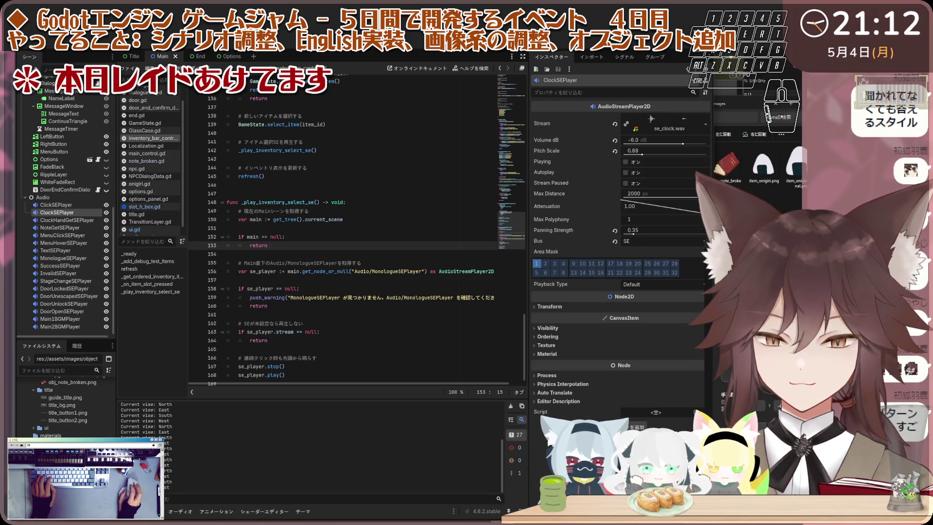
Step: Expand res://assets/audio/se and bring up a sound effect file's context menu
{"action": "left_click", "coordinate": [33, 423]}
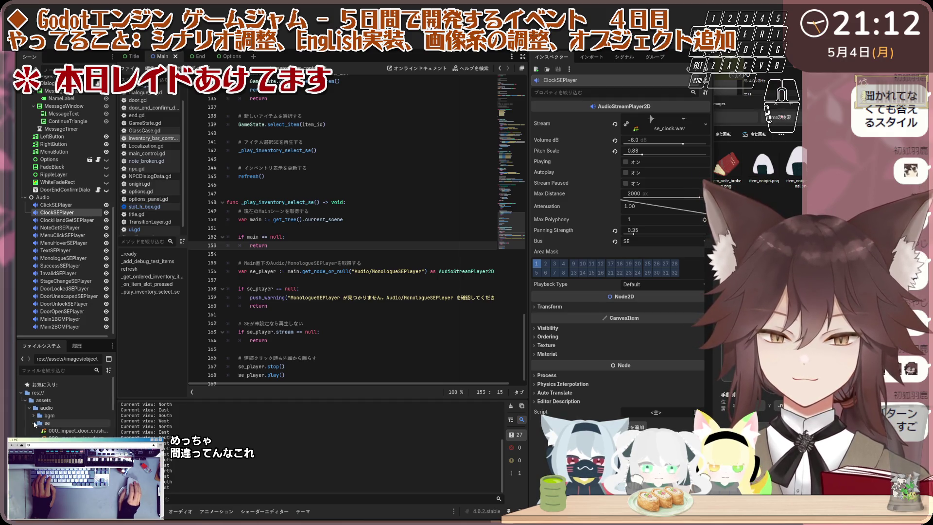
{"action": "scroll", "coordinate": [59, 427], "scroll_direction": "down", "scroll_amount": 1}
{"action": "scroll", "coordinate": [64, 428], "scroll_direction": "down", "scroll_amount": 5}
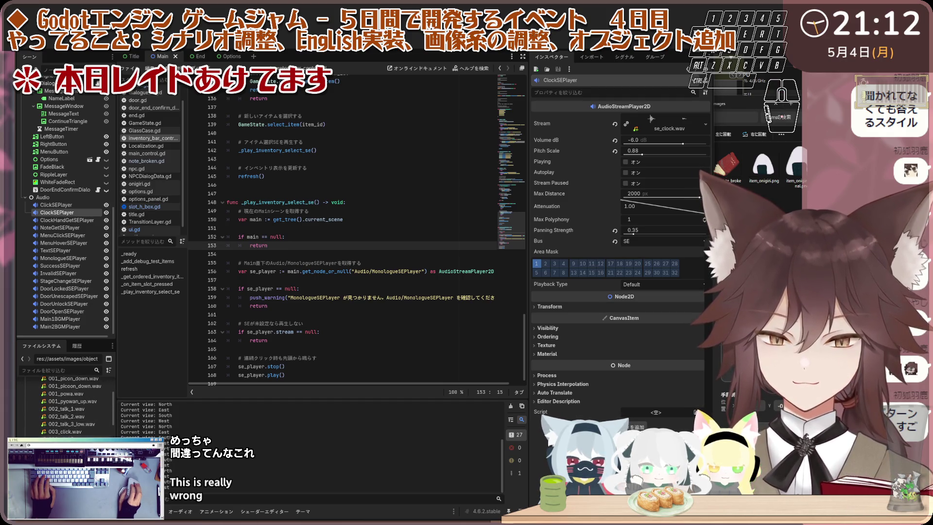
{"action": "scroll", "coordinate": [64, 408], "scroll_direction": "down", "scroll_amount": 2}
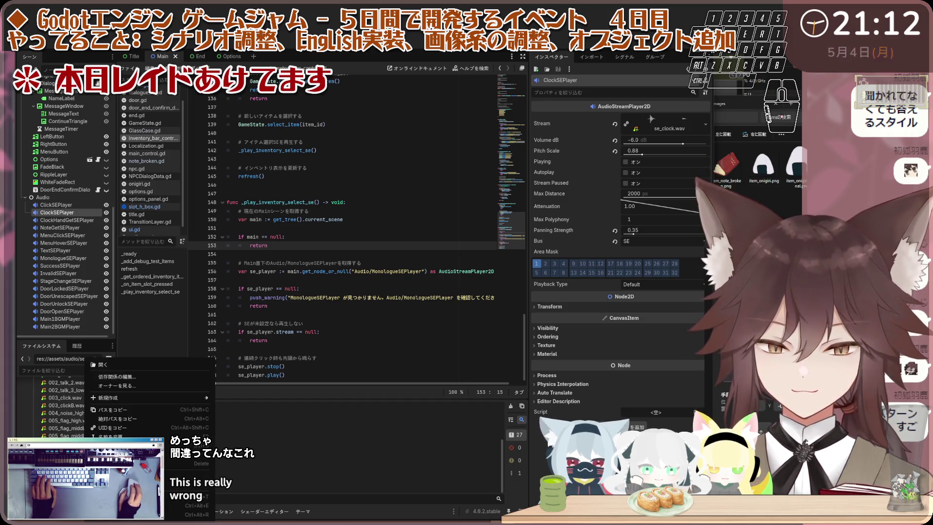
{"action": "right_click", "coordinate": [79, 410]}
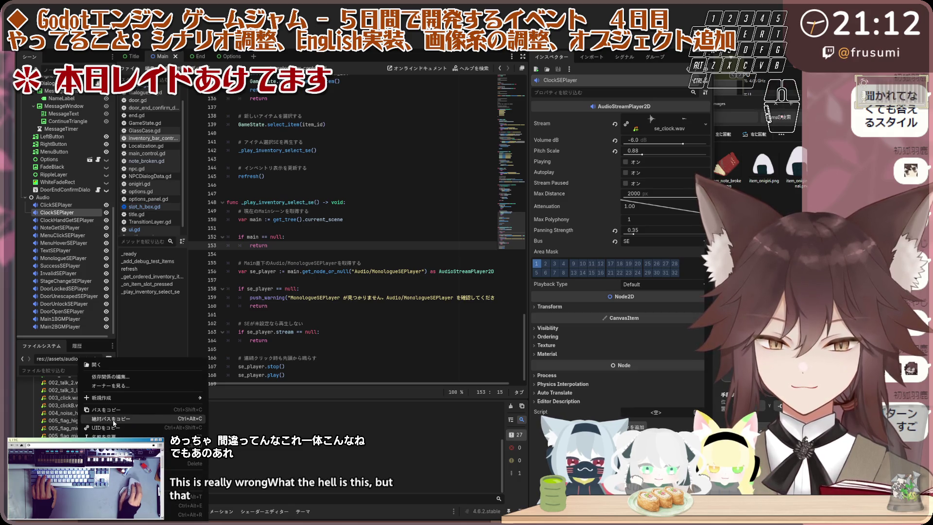
{"action": "key", "text": "Escape"}
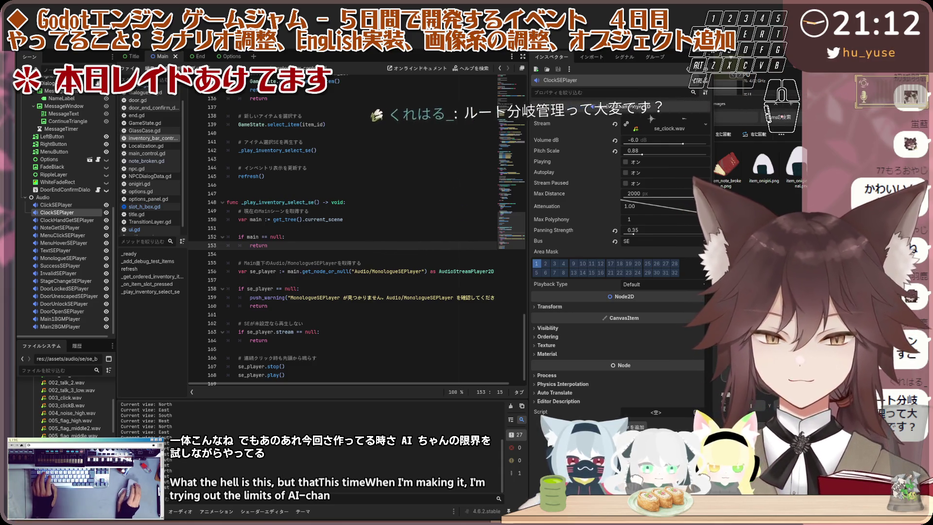
Step: Scroll back to the images items folder and bring up the box key image's context menu
{"action": "scroll", "coordinate": [68, 408], "scroll_direction": "down", "scroll_amount": 5}
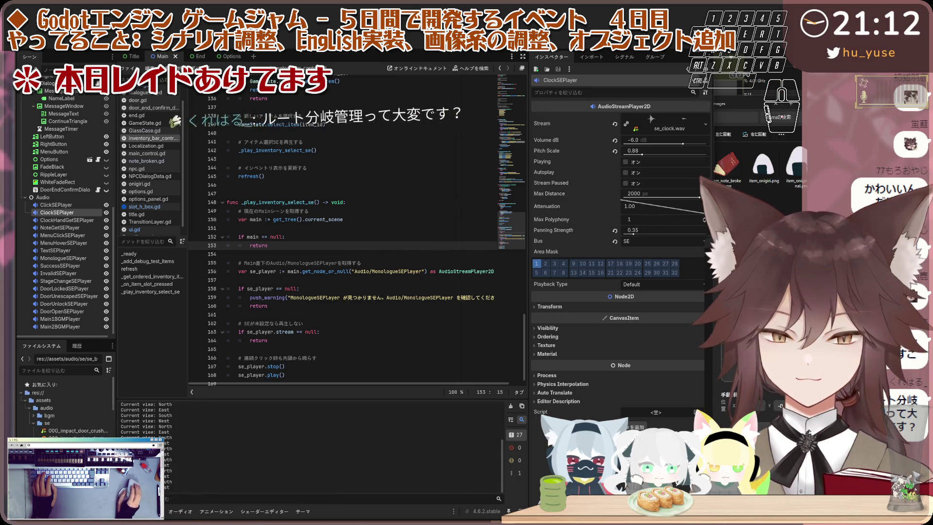
{"action": "scroll", "coordinate": [68, 408], "scroll_direction": "up", "scroll_amount": 5}
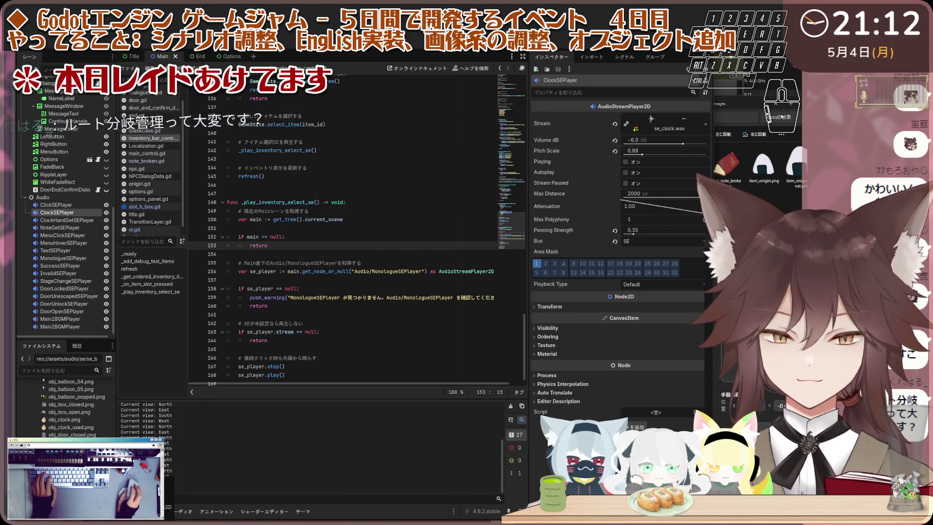
{"action": "scroll", "coordinate": [68, 409], "scroll_direction": "up", "scroll_amount": 3}
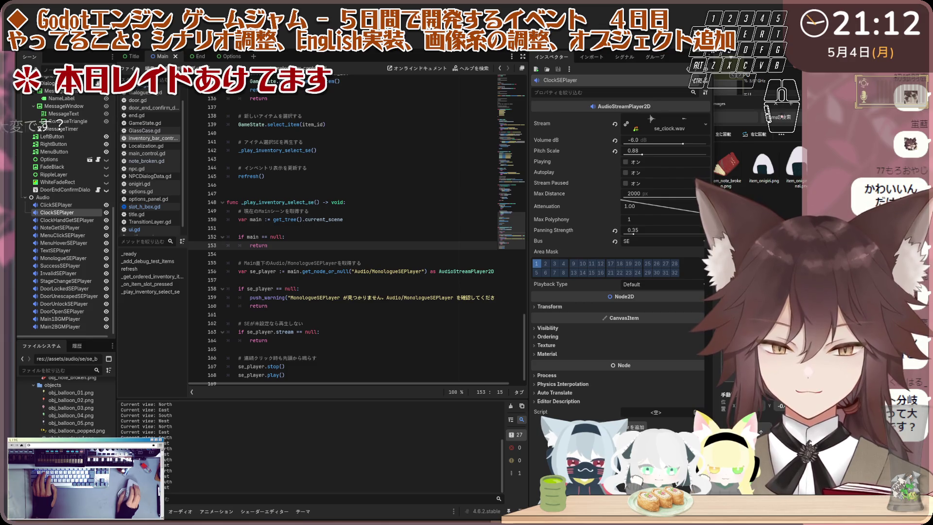
{"action": "scroll", "coordinate": [68, 408], "scroll_direction": "up", "scroll_amount": 1}
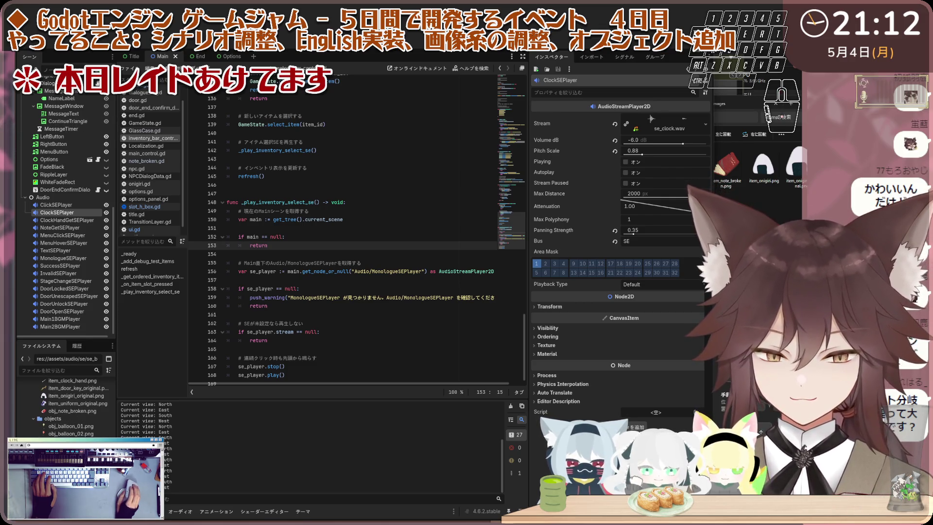
{"action": "scroll", "coordinate": [73, 408], "scroll_direction": "down", "scroll_amount": 3}
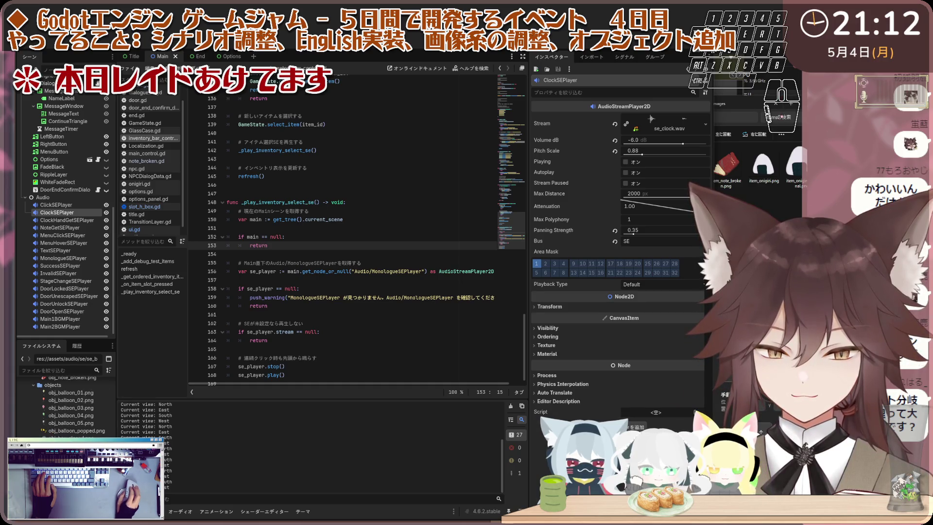
{"action": "scroll", "coordinate": [73, 408], "scroll_direction": "up", "scroll_amount": 5}
{"action": "right_click", "coordinate": [79, 407]}
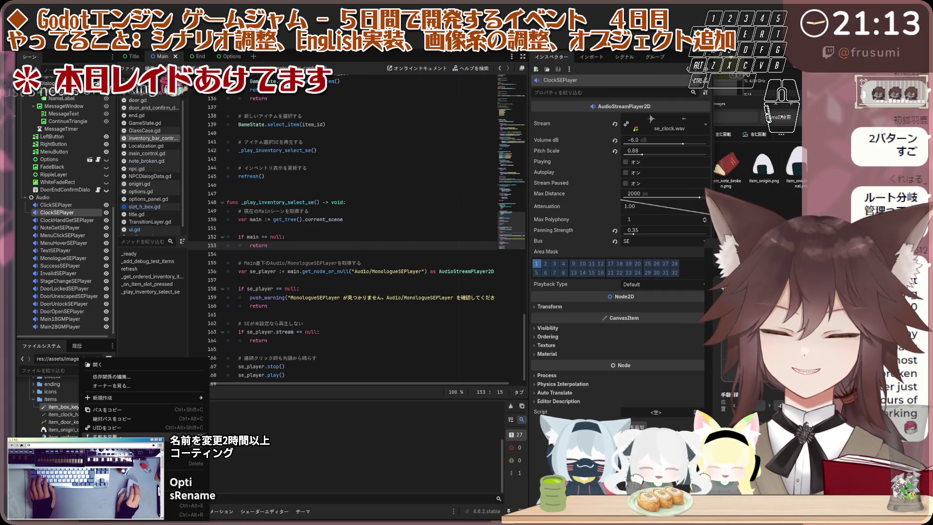
{"action": "key", "text": "F2"}
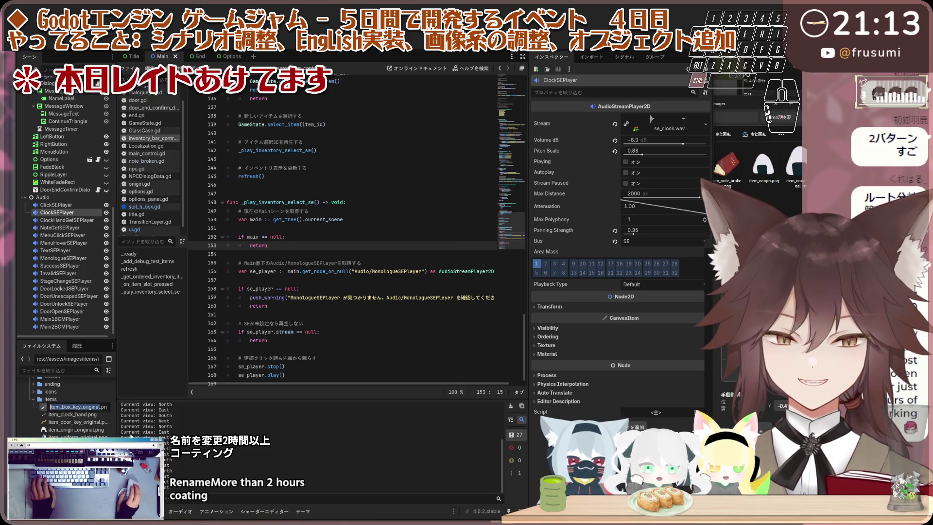
{"action": "key", "text": "Return"}
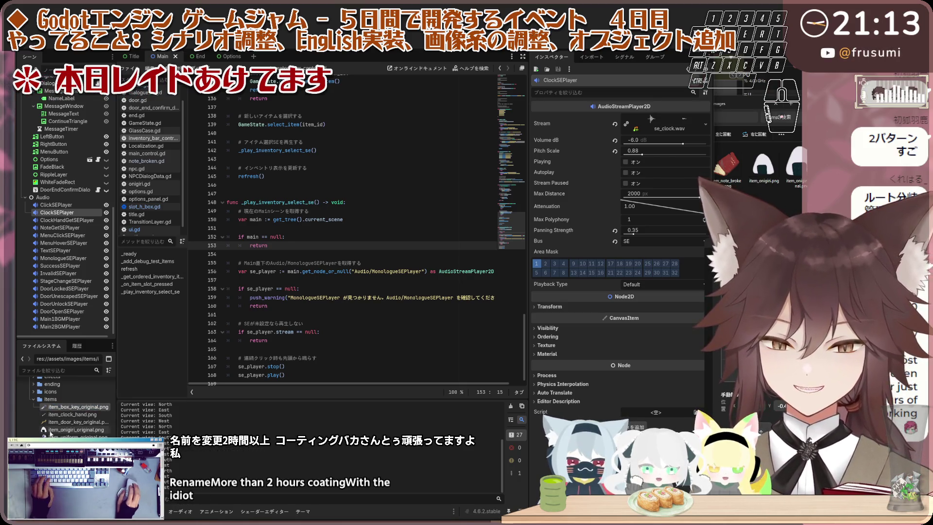
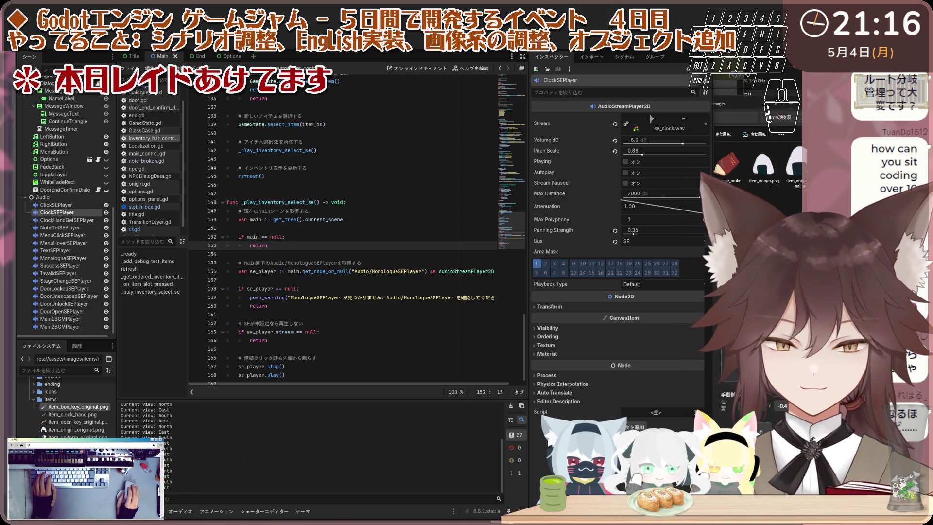
Step: Copy the UID of an image file in the objects folder, then move on to the ui images folder
{"action": "scroll", "coordinate": [68, 409], "scroll_direction": "down", "scroll_amount": 3}
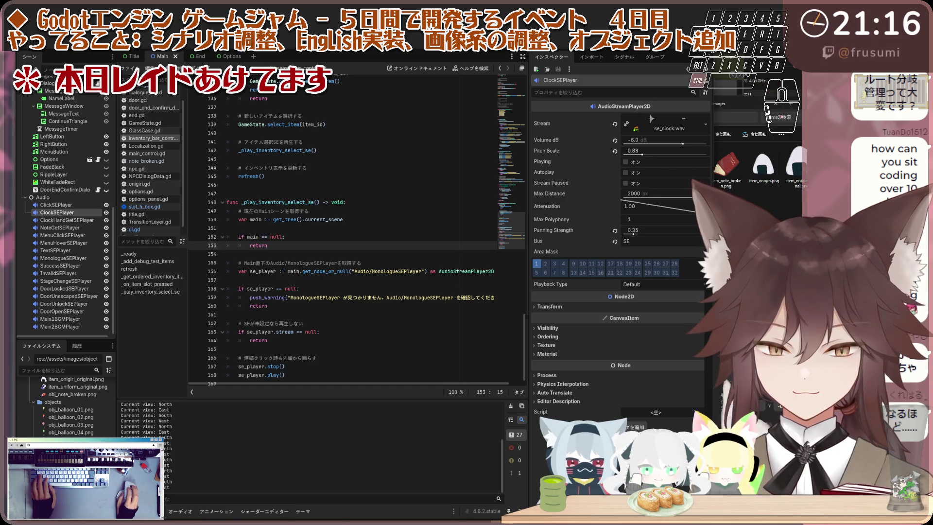
{"action": "right_click", "coordinate": [90, 428]}
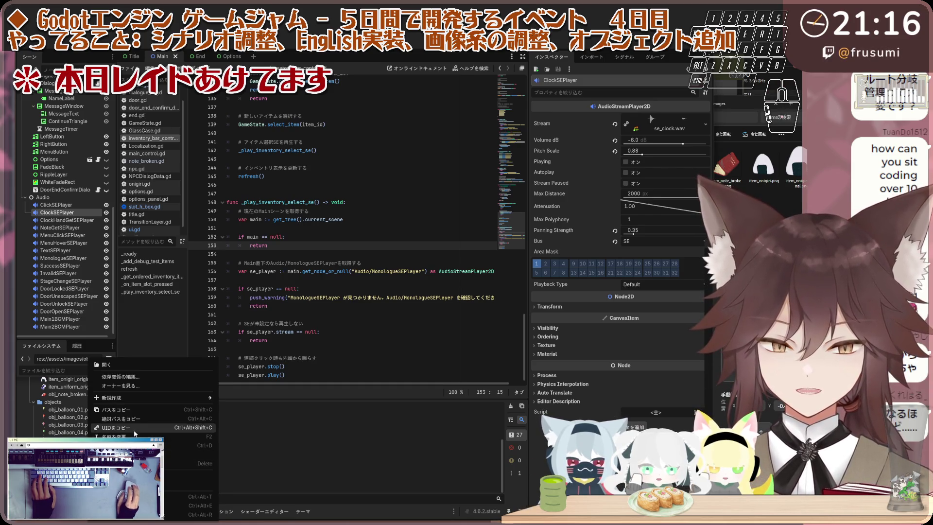
{"action": "left_click", "coordinate": [135, 429]}
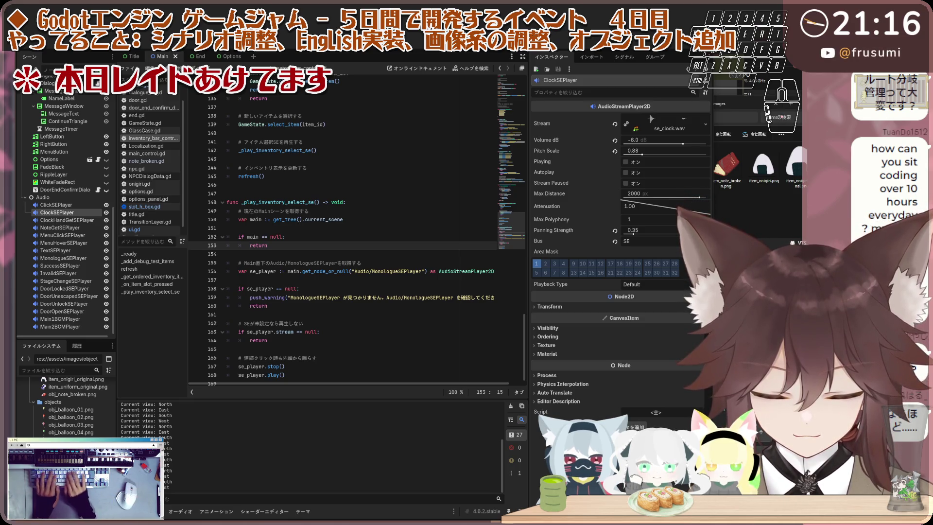
{"action": "scroll", "coordinate": [81, 433], "scroll_direction": "down", "scroll_amount": 1}
{"action": "left_click", "coordinate": [81, 429]}
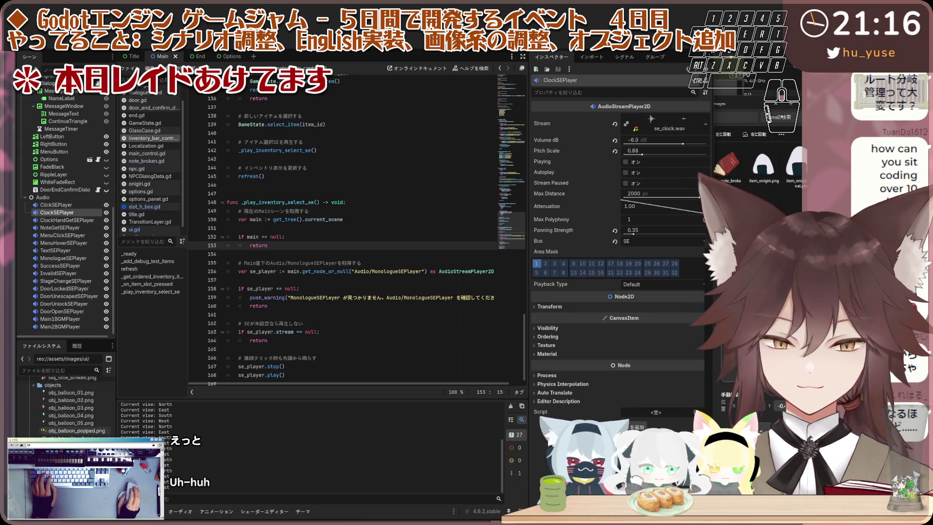
Step: Copy the path/UID reference of a .wav sound effect file in the ui folder
{"action": "scroll", "coordinate": [66, 403], "scroll_direction": "down", "scroll_amount": 10}
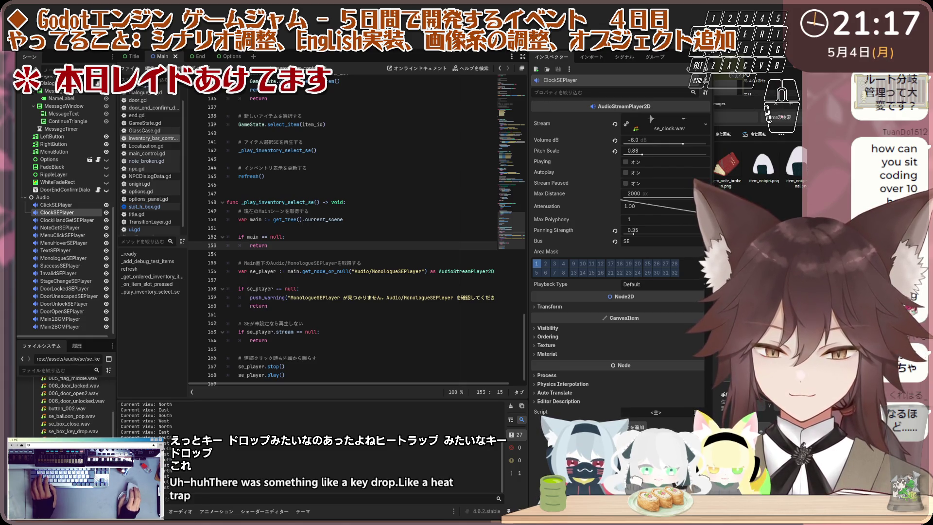
{"action": "right_click", "coordinate": [74, 409]}
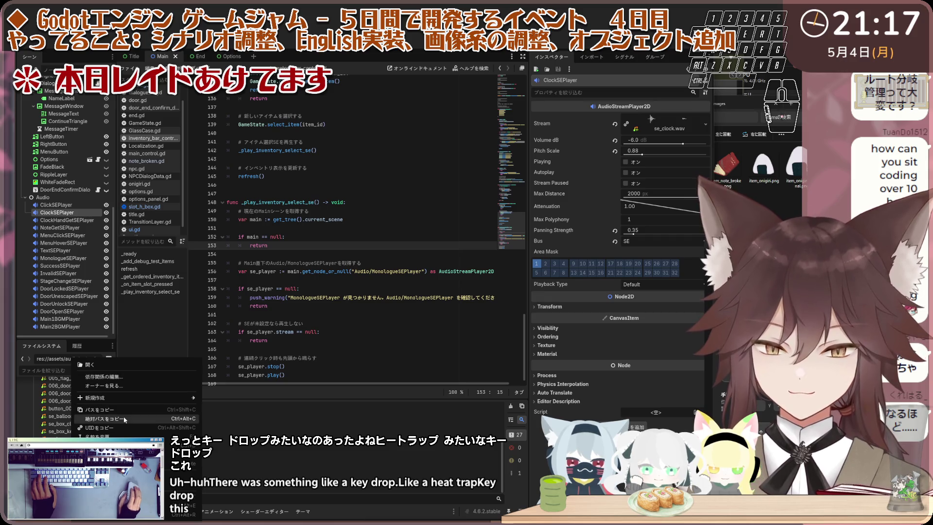
{"action": "left_click", "coordinate": [126, 429]}
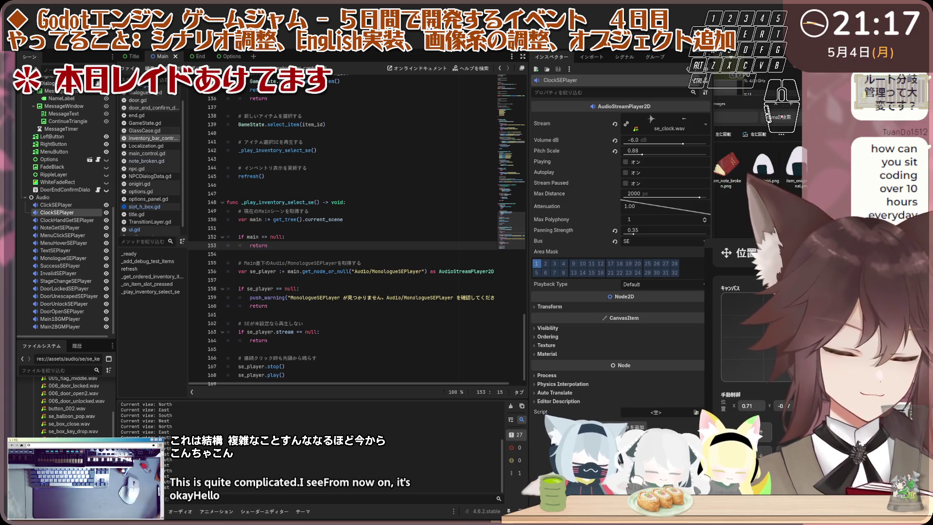
{"action": "key", "text": "Up"}
{"action": "key", "text": "Up"}
{"action": "key", "text": "Up"}
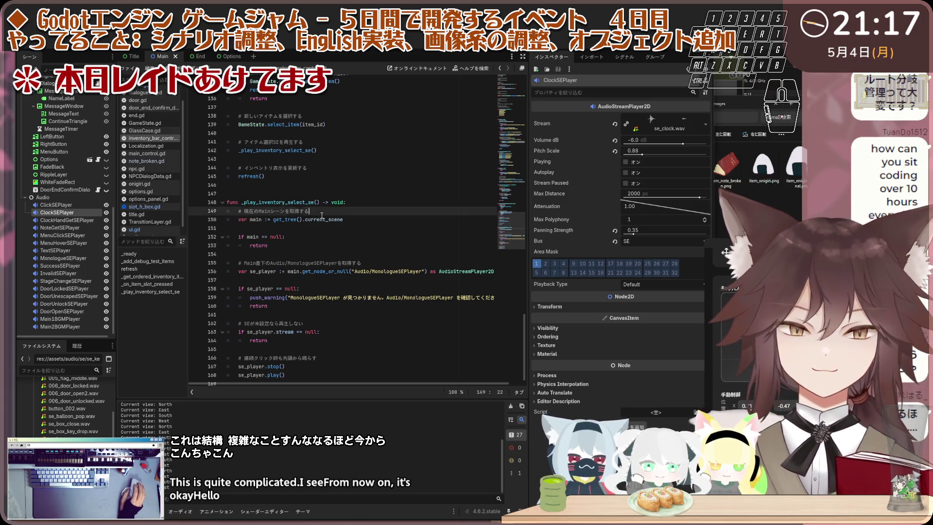
{"action": "key", "text": "Up"}
{"action": "key", "text": "Up"}
{"action": "scroll", "coordinate": [491, 198], "scroll_direction": "up", "scroll_amount": 7}
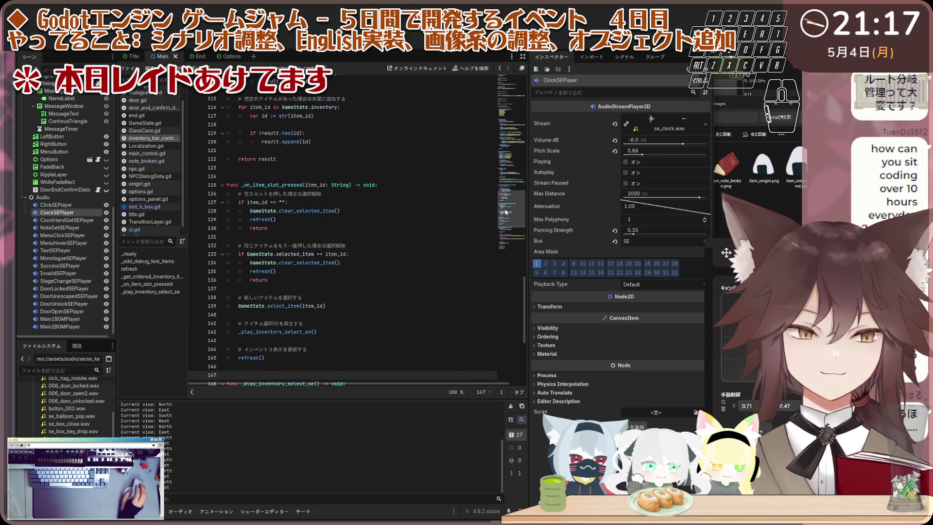
{"action": "left_click_drag", "start_coordinate": [506, 213], "coordinate": [510, 110]}
{"action": "mouse_move", "coordinate": [509, 120]}
{"action": "left_mouse_down"}
{"action": "mouse_move", "coordinate": [510, 208]}
{"action": "mouse_move", "coordinate": [494, 112]}
{"action": "mouse_move", "coordinate": [495, 123]}
{"action": "mouse_move", "coordinate": [501, 78]}
{"action": "left_mouse_up"}
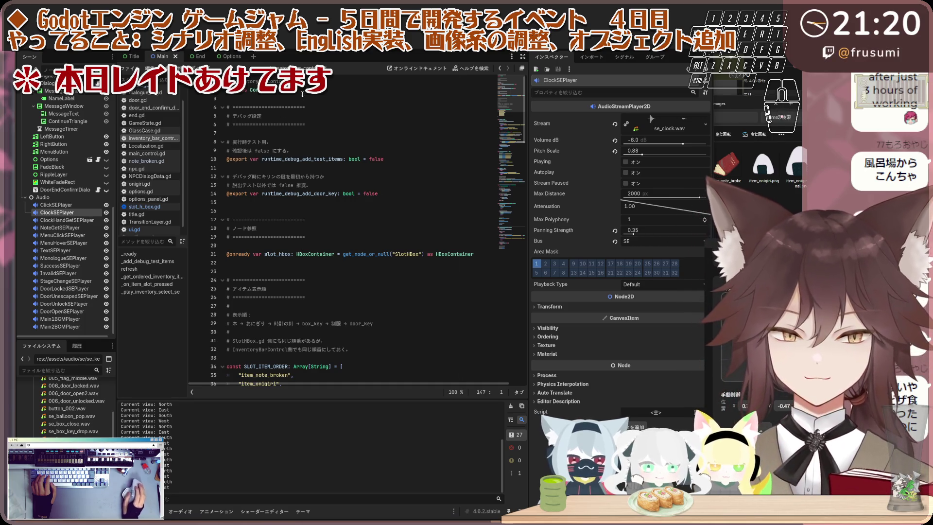
{"action": "key", "text": "ctrl+F1"}
Step: Undo the rename so the clock node is named ObjClock again
{"action": "left_click", "coordinate": [396, 103]}
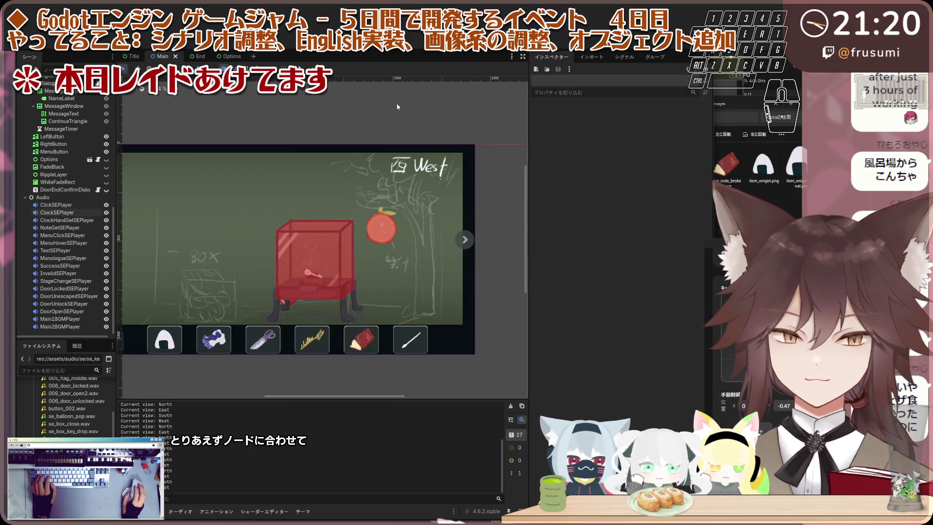
{"action": "scroll", "coordinate": [222, 223], "scroll_direction": "up", "scroll_amount": 2}
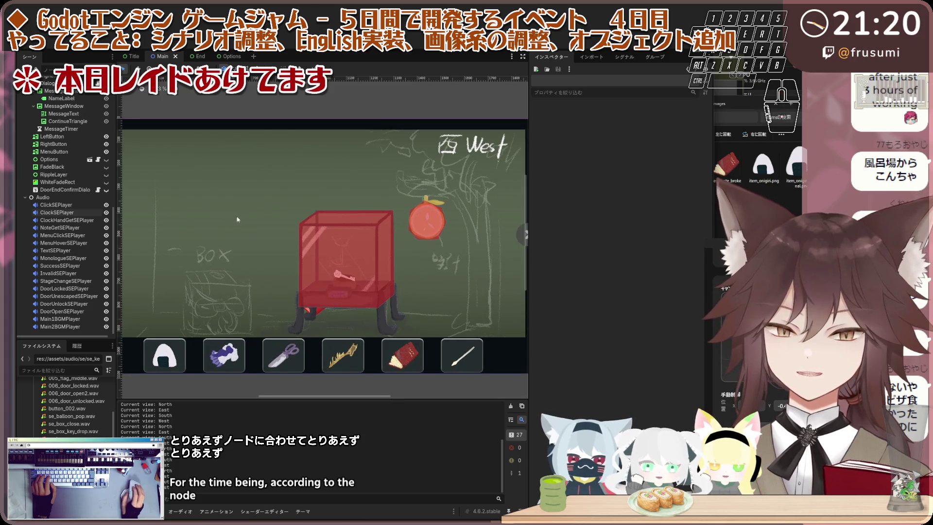
{"action": "scroll", "coordinate": [74, 173], "scroll_direction": "up", "scroll_amount": 10}
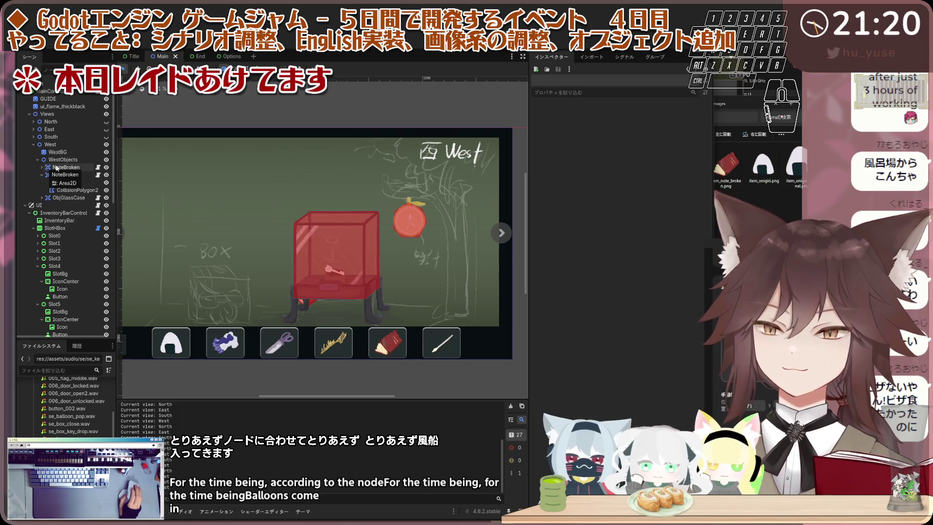
{"action": "key", "text": "ctrl+z"}
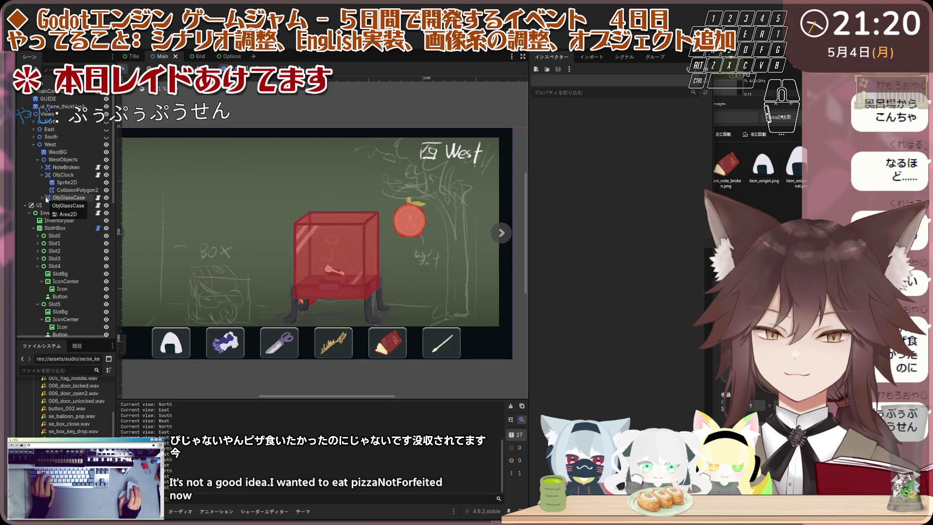
Step: Duplicate ObjClock under WestObjects to create ObjClock2
{"action": "left_click", "coordinate": [42, 197]}
{"action": "left_click", "coordinate": [59, 175]}
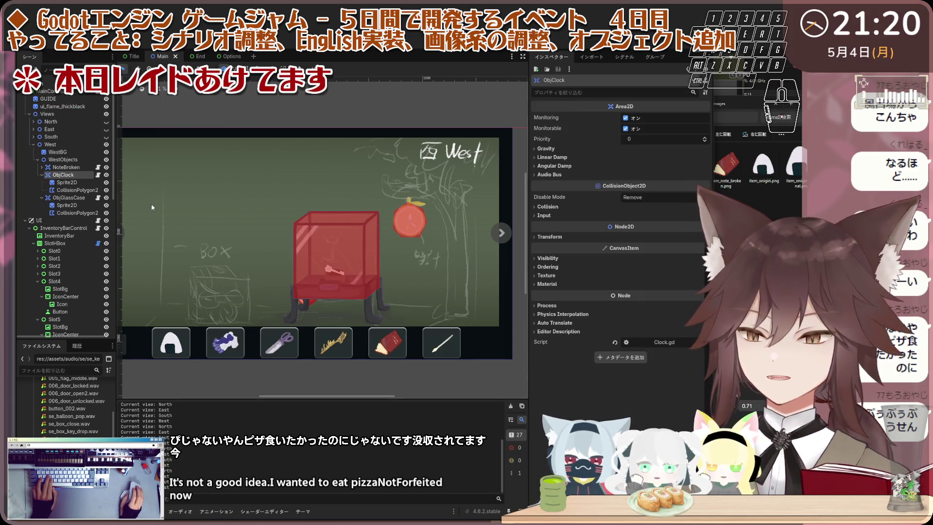
{"action": "key", "text": "ctrl+d"}
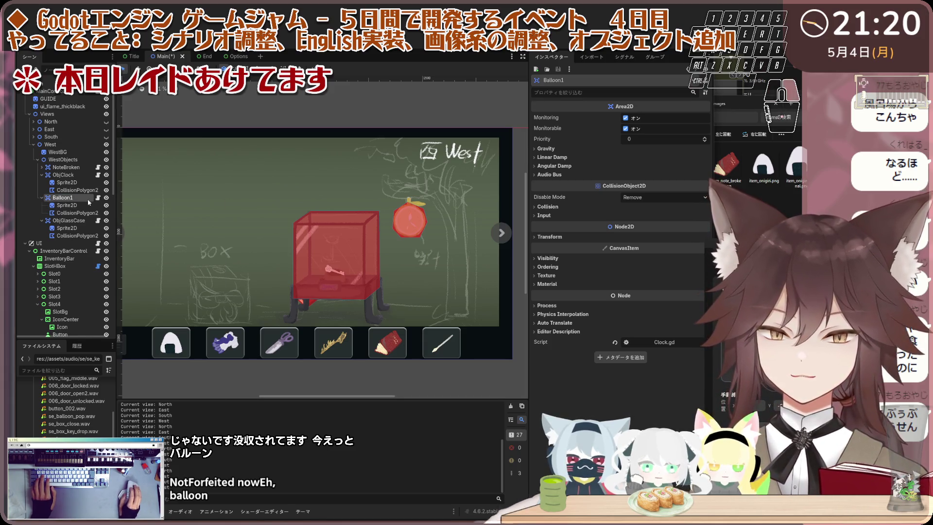
Step: Detach the clock script from Balloon1 and move its sprite over the red octagon area
{"action": "right_click", "coordinate": [89, 202]}
{"action": "left_click", "coordinate": [156, 289]}
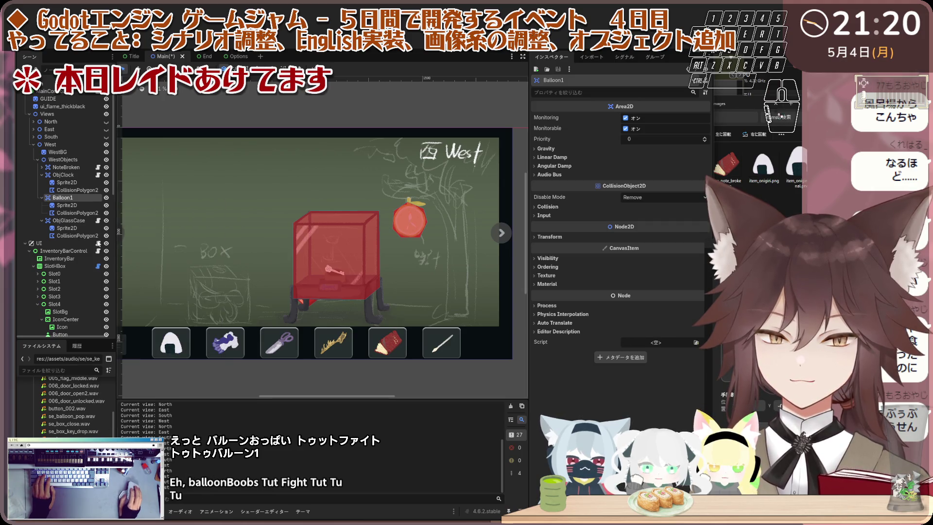
{"action": "left_click", "coordinate": [68, 205]}
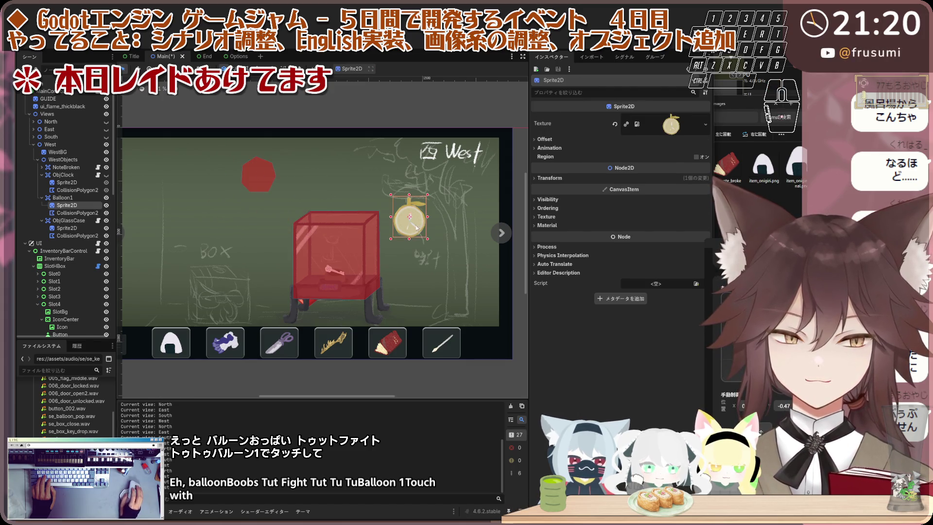
{"action": "left_click_drag", "start_coordinate": [416, 227], "coordinate": [267, 213]}
Step: Replace Balloon1's clock texture with the yellow obj_balloon image
{"action": "scroll", "coordinate": [278, 216], "scroll_direction": "up", "scroll_amount": 2}
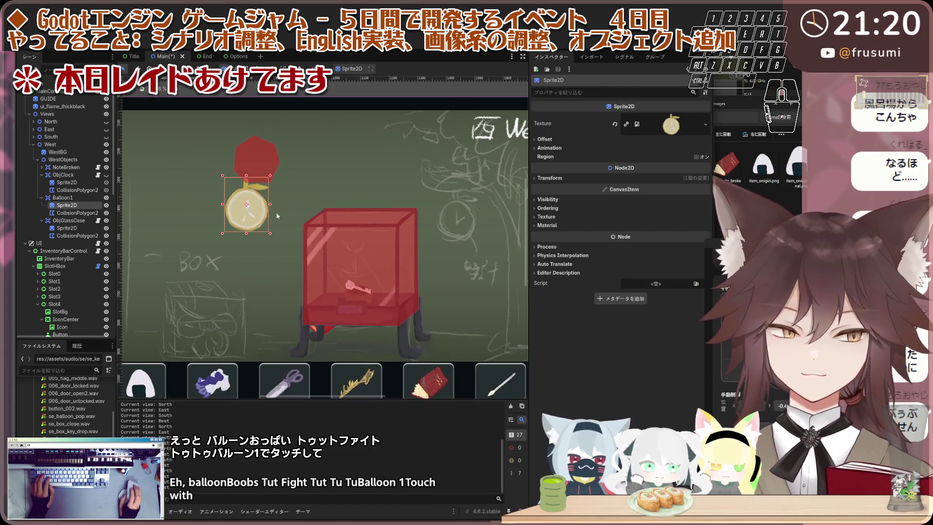
{"action": "left_click", "coordinate": [615, 124]}
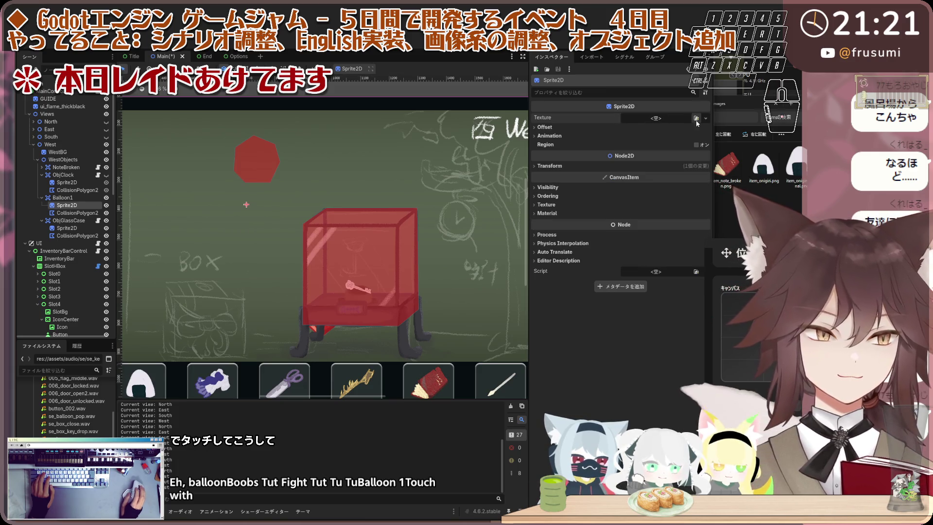
{"action": "left_click", "coordinate": [696, 119]}
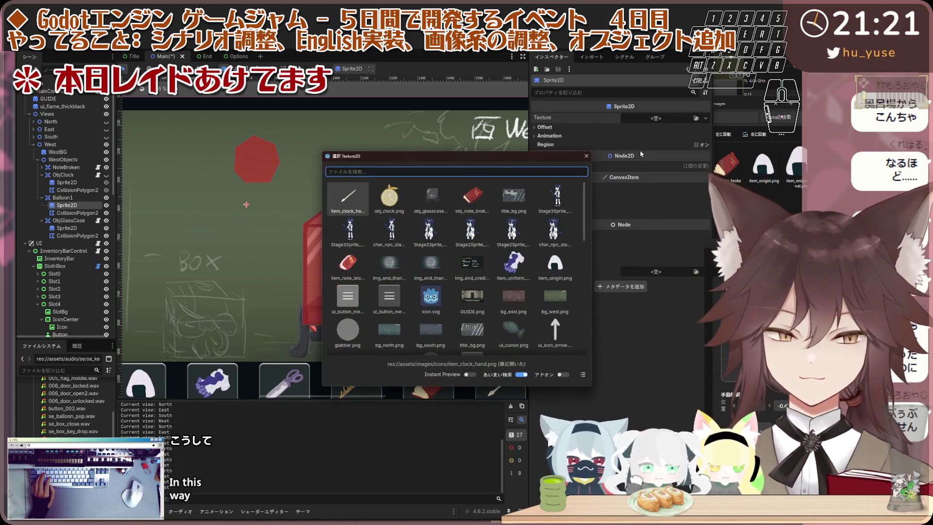
{"action": "type", "text": "ba"}
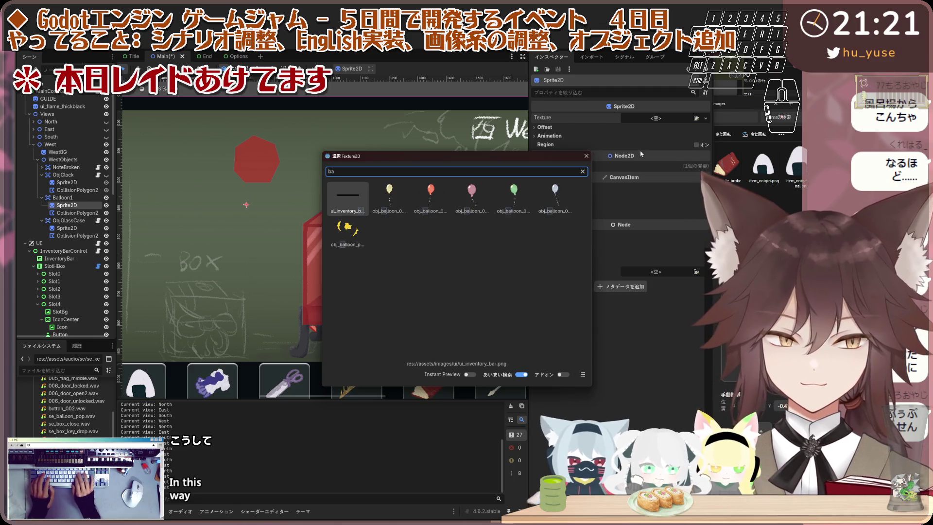
{"action": "left_click", "coordinate": [582, 374]}
{"action": "double_click", "coordinate": [423, 206]}
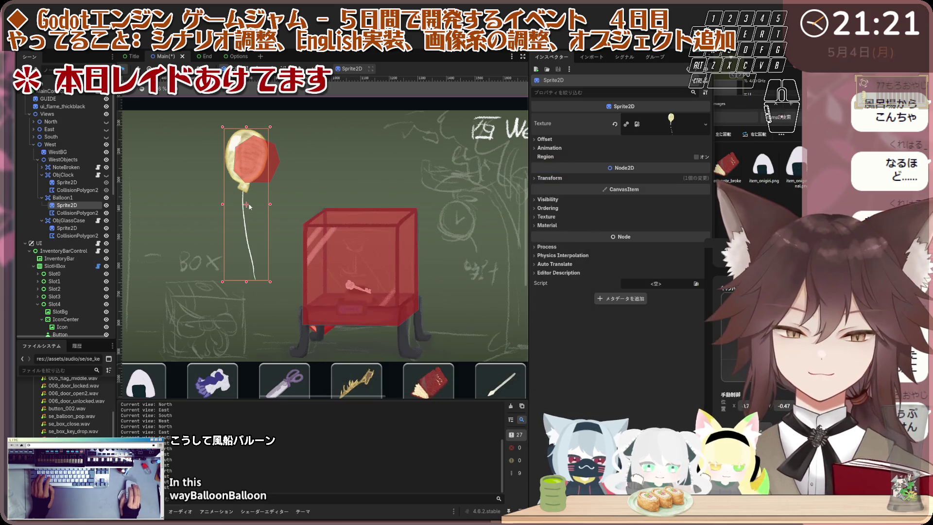
Step: Place Balloon1's balloon sprite above the glass case, moving the collision shape aside
{"action": "left_click", "coordinate": [252, 254]}
{"action": "left_click", "coordinate": [247, 169]}
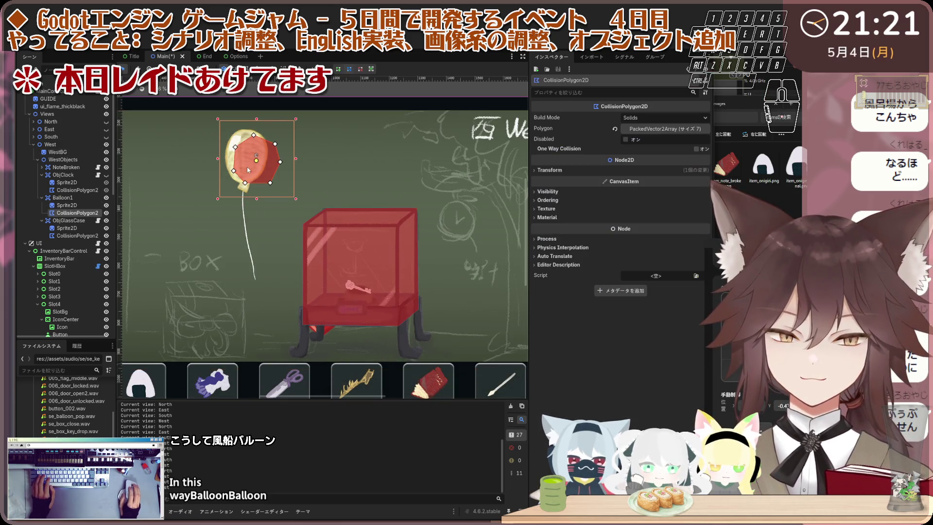
{"action": "left_click_drag", "start_coordinate": [256, 165], "coordinate": [333, 158]}
{"action": "left_click", "coordinate": [249, 171]}
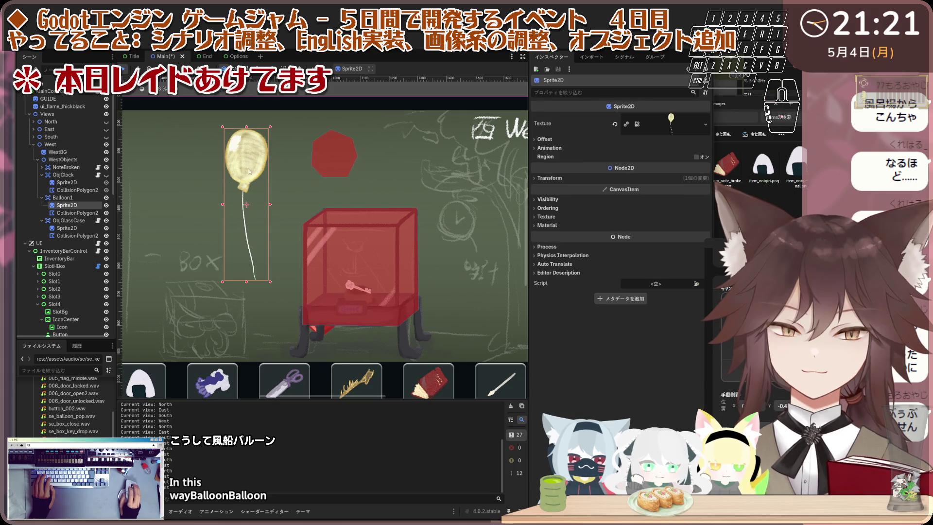
{"action": "left_click", "coordinate": [244, 205]}
{"action": "left_click", "coordinate": [253, 159]}
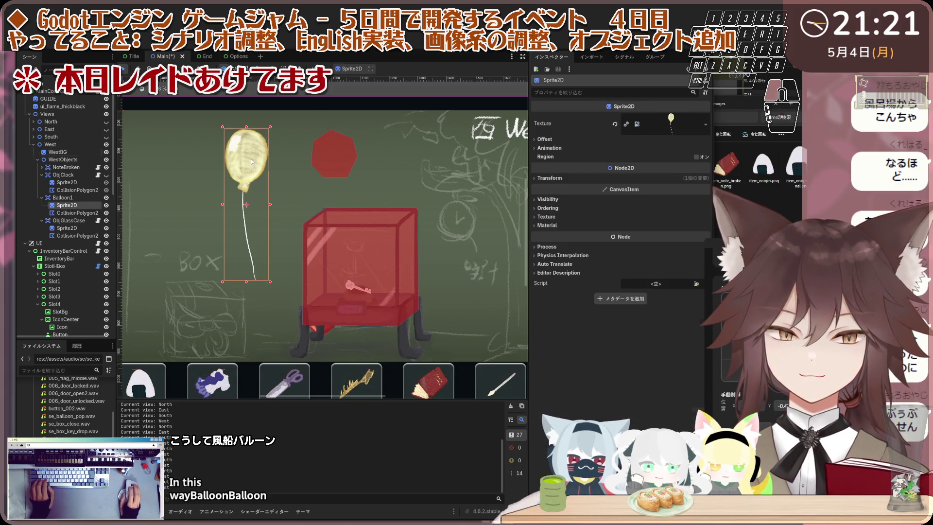
{"action": "mouse_move", "coordinate": [254, 159]}
{"action": "left_mouse_down"}
{"action": "mouse_move", "coordinate": [266, 231]}
{"action": "mouse_move", "coordinate": [277, 204]}
{"action": "mouse_move", "coordinate": [320, 167]}
{"action": "mouse_move", "coordinate": [314, 138]}
{"action": "mouse_move", "coordinate": [260, 163]}
{"action": "mouse_move", "coordinate": [292, 190]}
{"action": "mouse_move", "coordinate": [314, 181]}
{"action": "mouse_move", "coordinate": [318, 154]}
{"action": "mouse_move", "coordinate": [303, 200]}
{"action": "mouse_move", "coordinate": [327, 158]}
{"action": "left_mouse_up"}
Step: Align Balloon1's collision shape with the balloon, undoing an accidental background move
{"action": "left_click", "coordinate": [345, 153]}
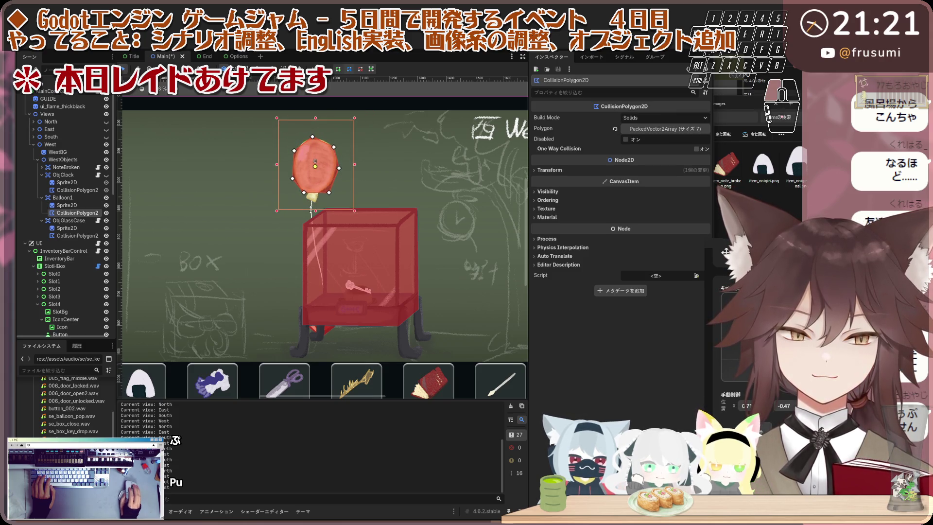
{"action": "left_click_drag", "start_coordinate": [324, 177], "coordinate": [324, 174]}
{"action": "scroll", "coordinate": [322, 172], "scroll_direction": "down", "scroll_amount": 1}
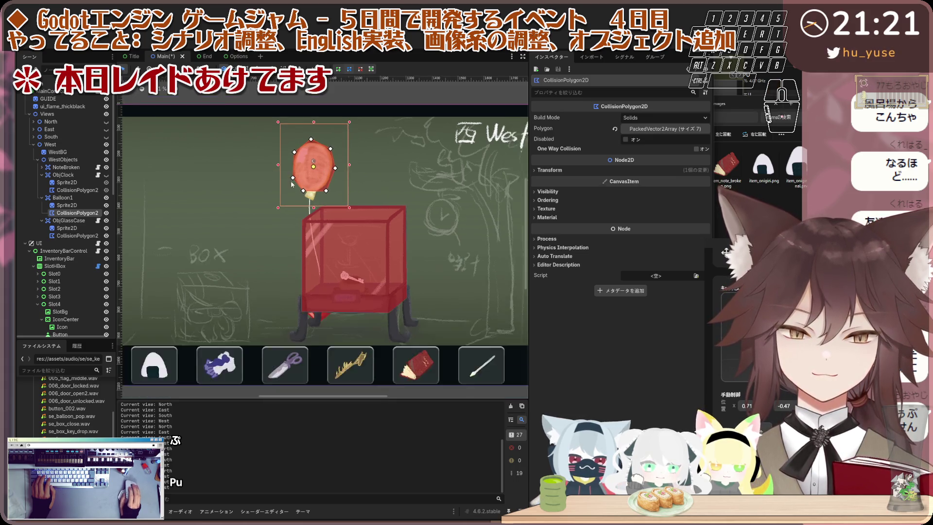
{"action": "left_click", "coordinate": [84, 199]}
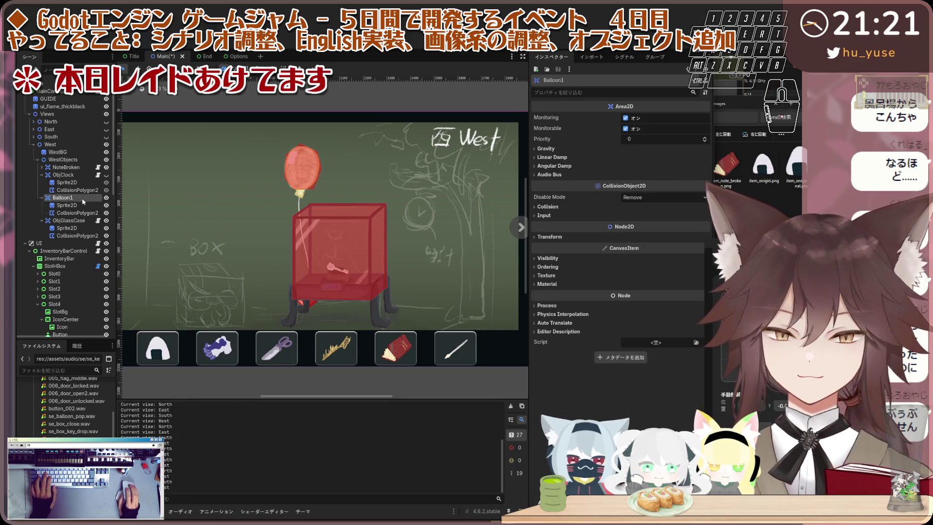
{"action": "left_click", "coordinate": [290, 188]}
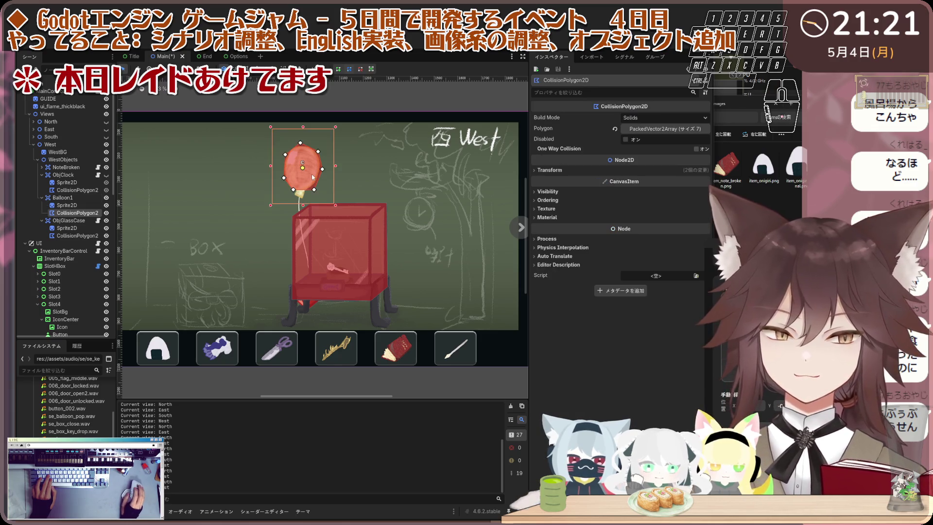
{"action": "scroll", "coordinate": [312, 194], "scroll_direction": "up", "scroll_amount": 2}
{"action": "left_click_drag", "start_coordinate": [311, 195], "coordinate": [325, 176]}
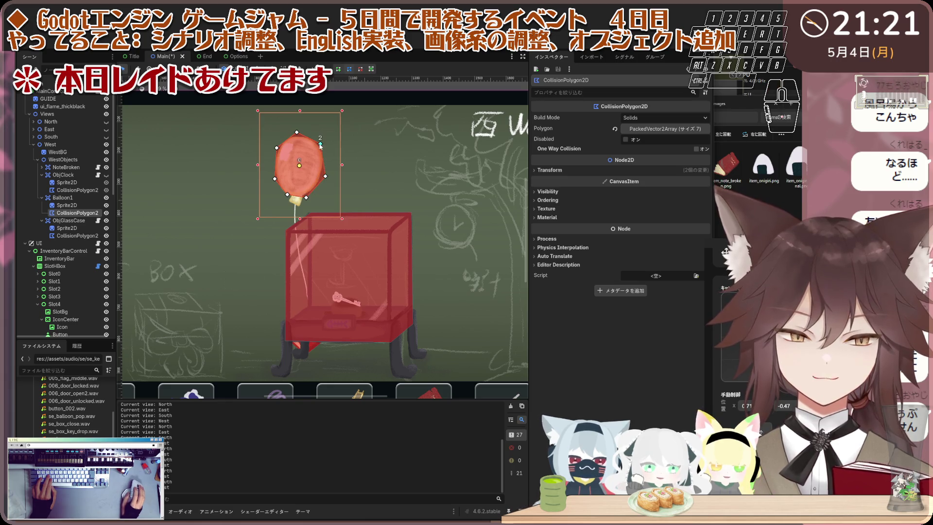
{"action": "left_click_drag", "start_coordinate": [294, 133], "coordinate": [288, 134]}
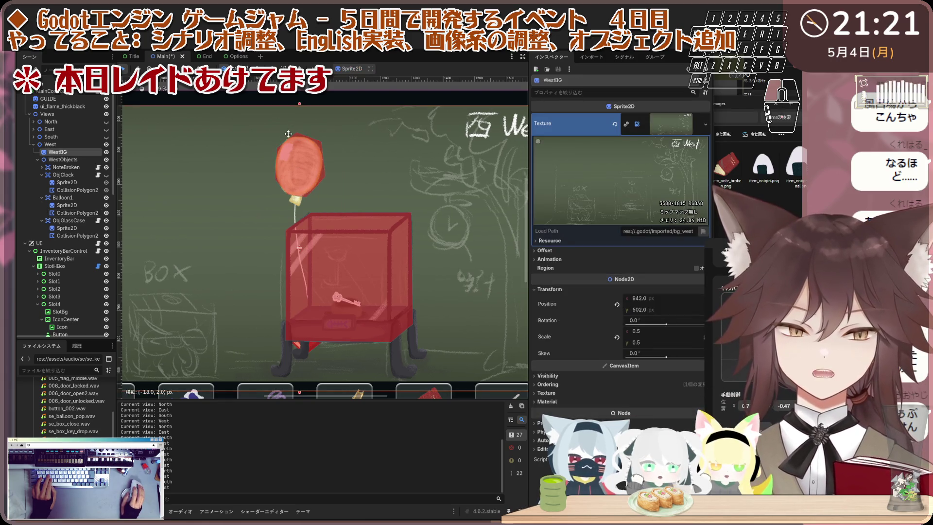
{"action": "key", "text": "ctrl+z"}
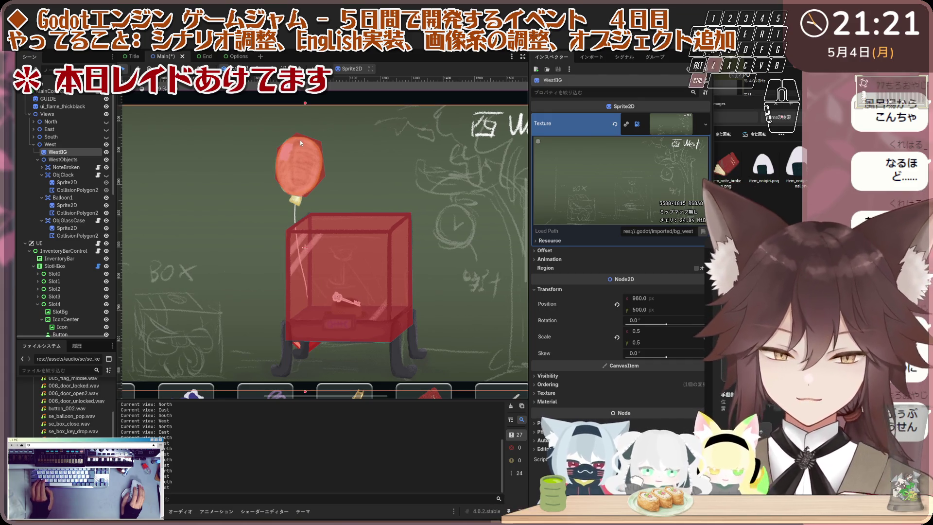
Step: Drag the polygon's top and left points onto the balloon edge and add lower-right points
{"action": "left_click", "coordinate": [299, 140]}
{"action": "left_click_drag", "start_coordinate": [297, 133], "coordinate": [320, 140]}
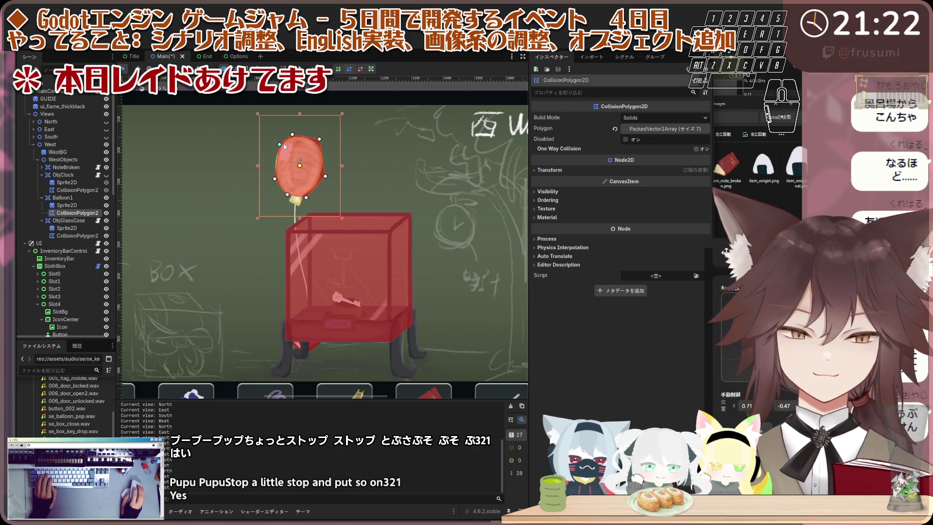
{"action": "left_click_drag", "start_coordinate": [279, 145], "coordinate": [296, 134]}
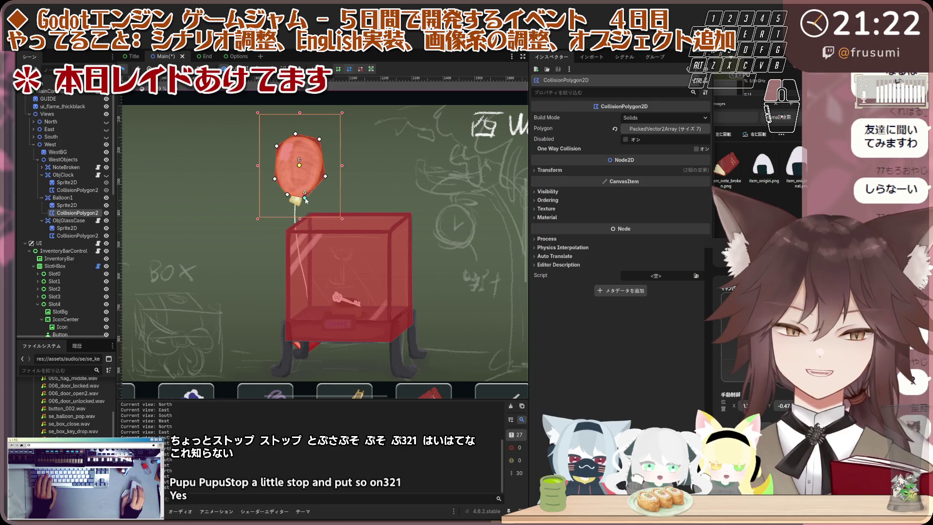
{"action": "left_click_drag", "start_coordinate": [315, 189], "coordinate": [326, 175]}
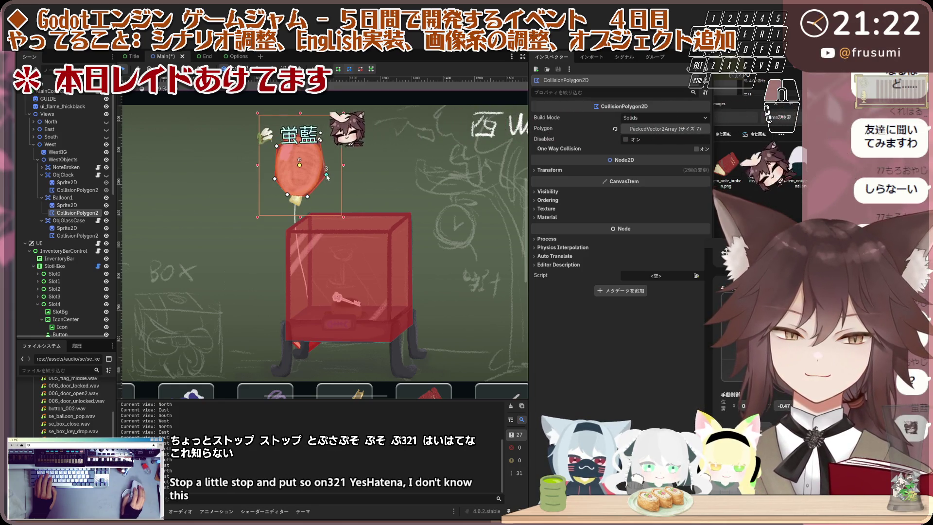
{"action": "left_click", "coordinate": [320, 140]}
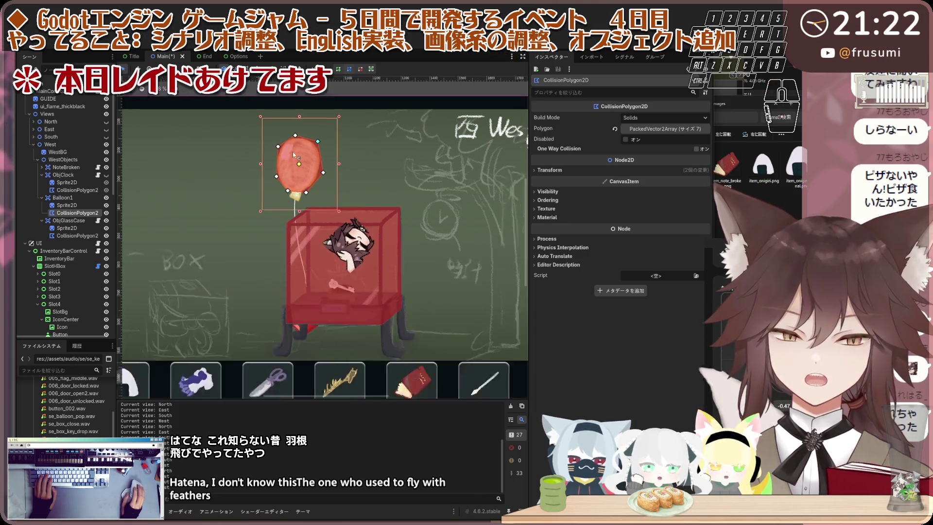
{"action": "scroll", "coordinate": [320, 143], "scroll_direction": "up", "scroll_amount": 2}
{"action": "left_click_drag", "start_coordinate": [324, 155], "coordinate": [317, 198]}
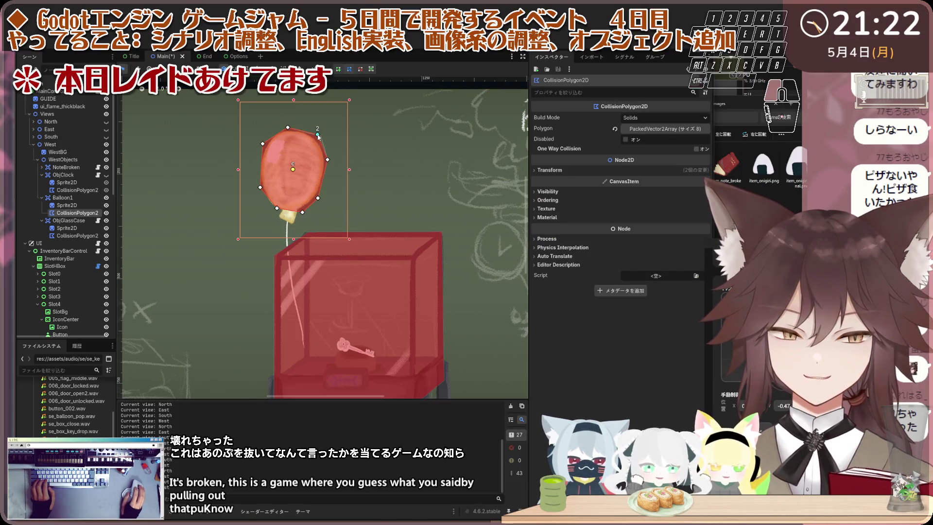
Step: Check the fitted collision polygon, then select the Balloon1 node
{"action": "scroll", "coordinate": [283, 153], "scroll_direction": "down", "scroll_amount": 3}
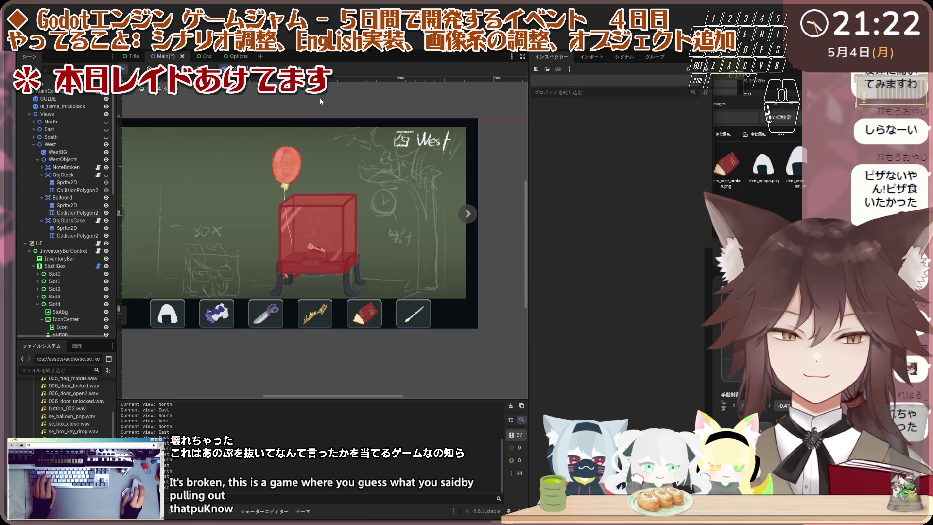
{"action": "scroll", "coordinate": [287, 167], "scroll_direction": "up", "scroll_amount": 4}
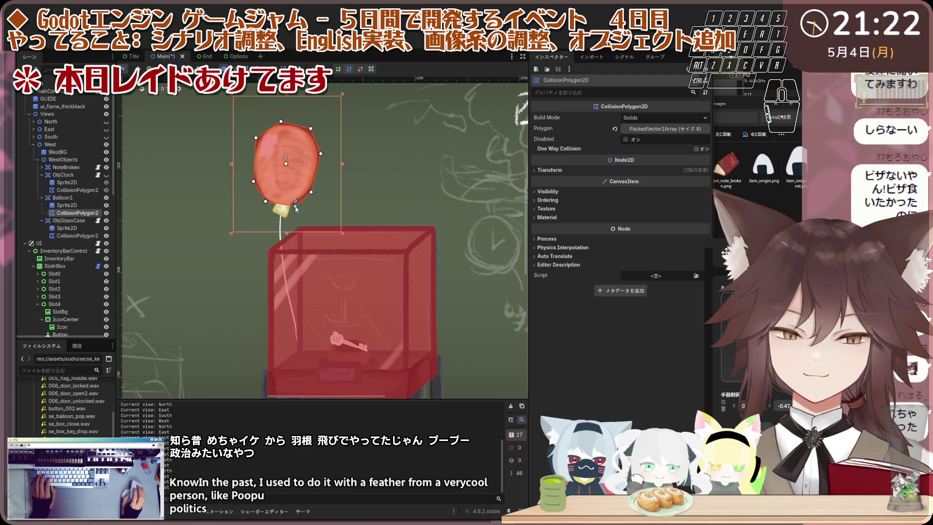
{"action": "scroll", "coordinate": [312, 196], "scroll_direction": "down", "scroll_amount": 3}
{"action": "left_click", "coordinate": [330, 129]}
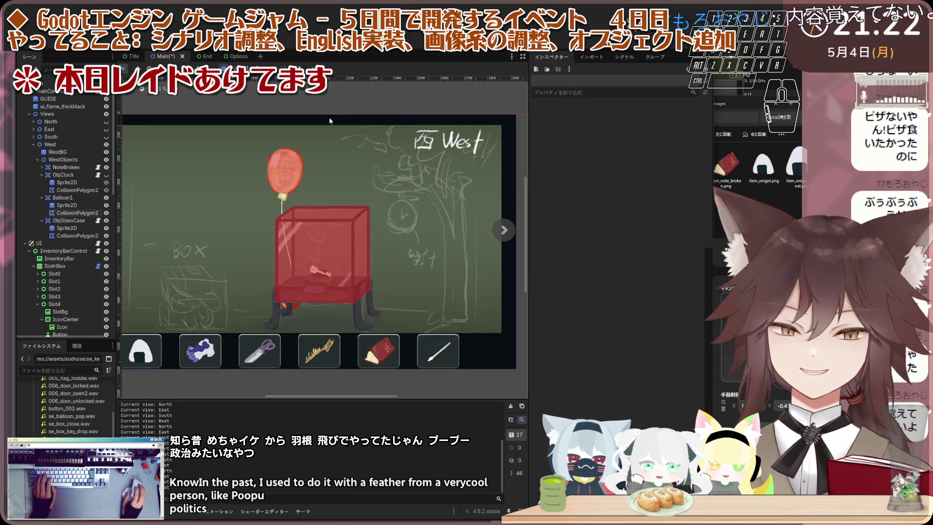
{"action": "scroll", "coordinate": [295, 186], "scroll_direction": "up", "scroll_amount": 2}
{"action": "left_click", "coordinate": [295, 186]}
{"action": "scroll", "coordinate": [293, 185], "scroll_direction": "down", "scroll_amount": 1}
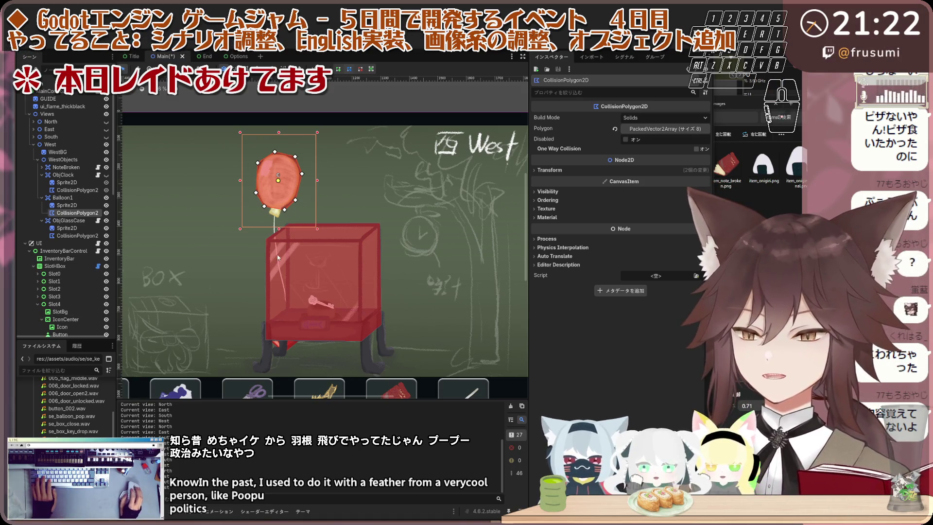
{"action": "left_click", "coordinate": [113, 197]}
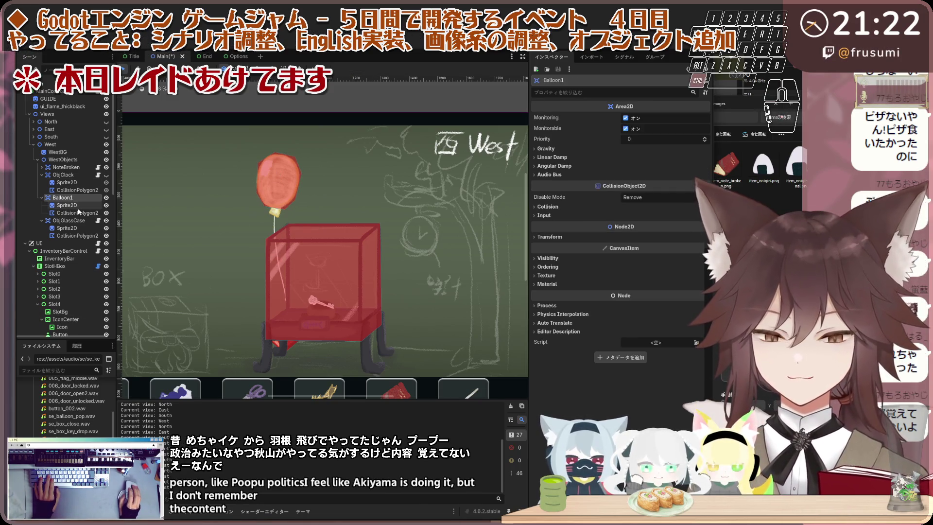
Step: Duplicate Balloon1 as Balloon2 and give its sprite the red obj_balloon_02 texture
{"action": "key", "text": "ctrl+d"}
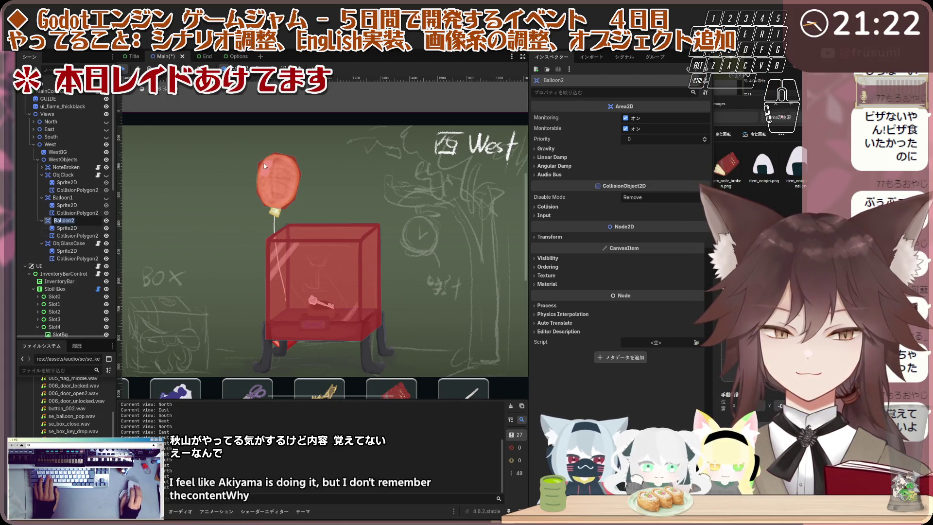
{"action": "left_click_drag", "start_coordinate": [289, 182], "coordinate": [316, 192]}
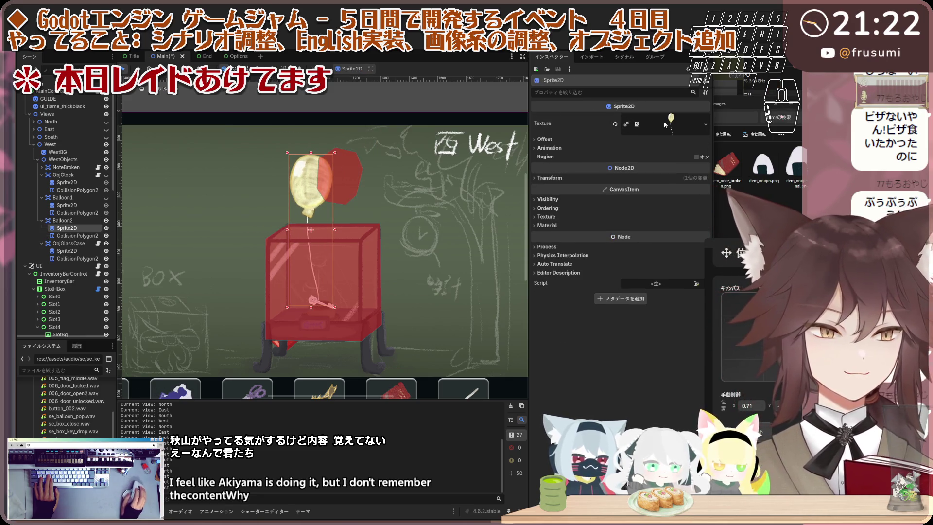
{"action": "left_click", "coordinate": [626, 125]}
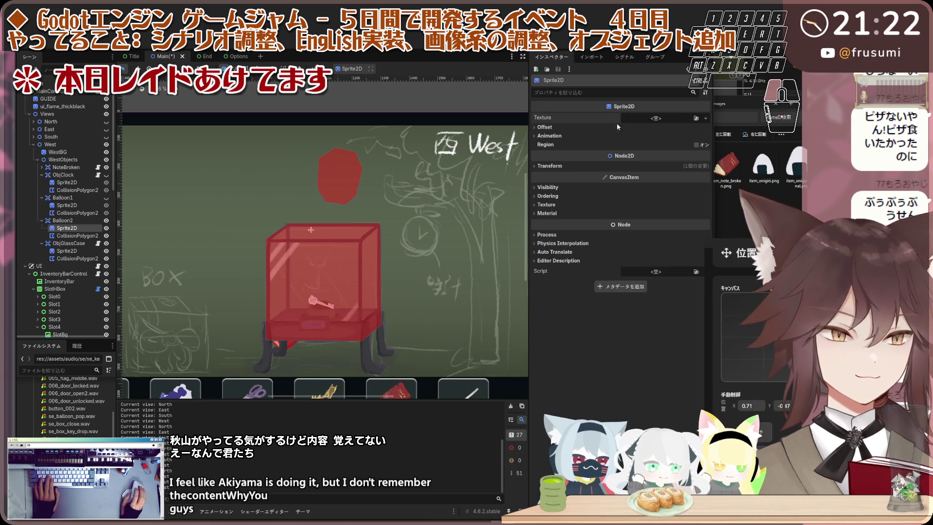
{"action": "left_click", "coordinate": [696, 118]}
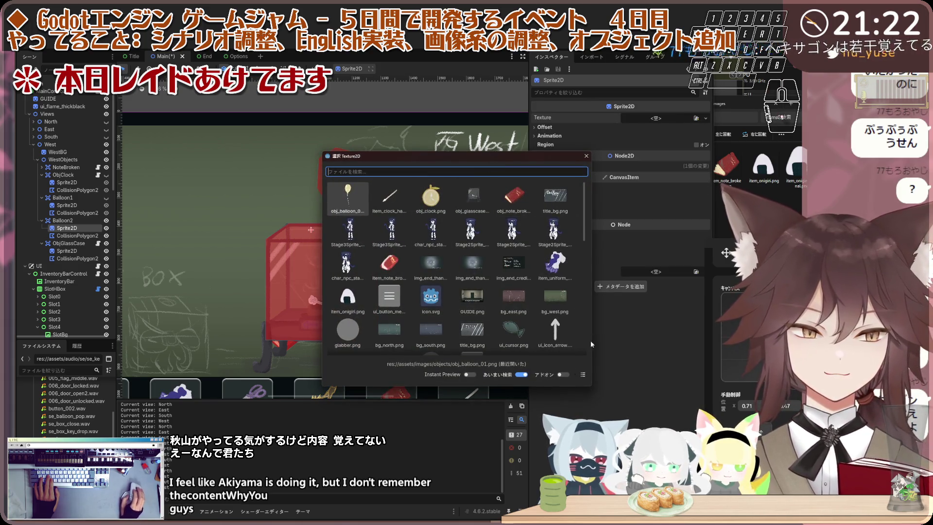
{"action": "left_click", "coordinate": [583, 375]}
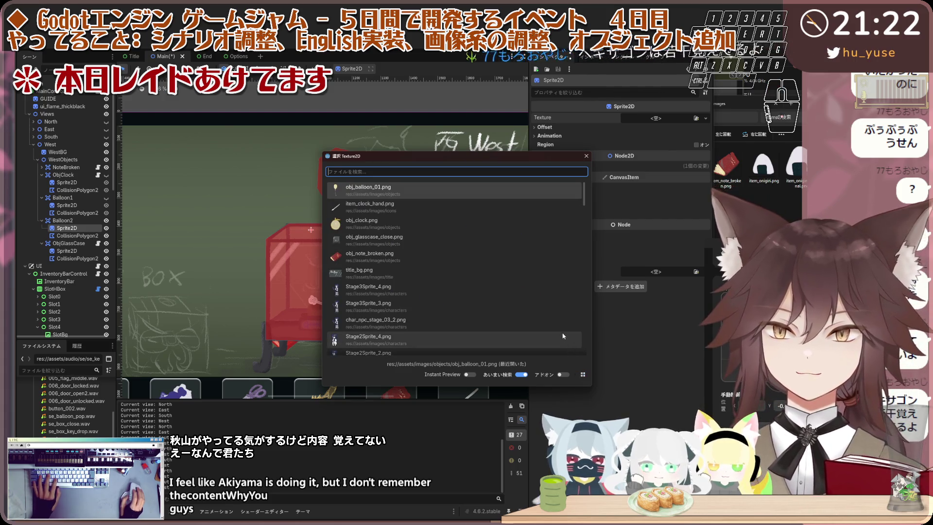
{"action": "type", "text": "bal"}
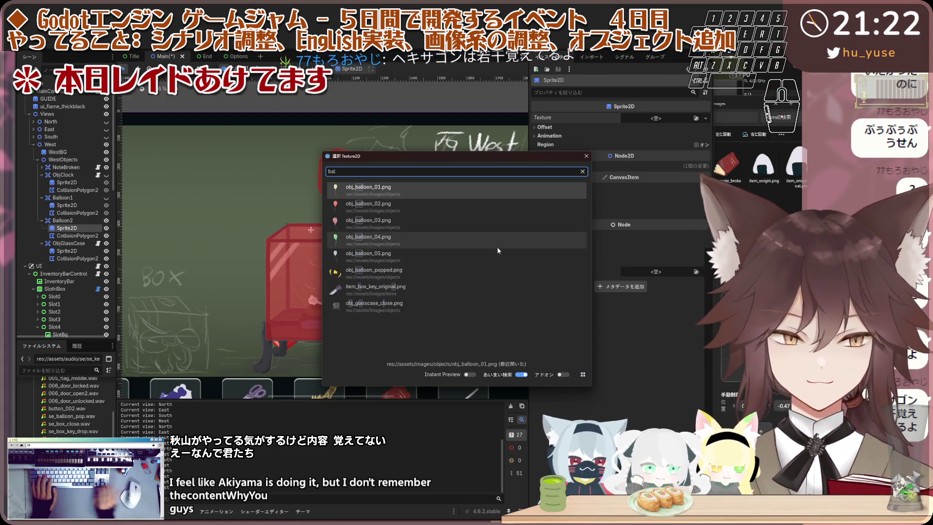
{"action": "double_click", "coordinate": [378, 208]}
{"action": "left_click_drag", "start_coordinate": [313, 201], "coordinate": [313, 195]}
{"action": "left_click", "coordinate": [344, 183]}
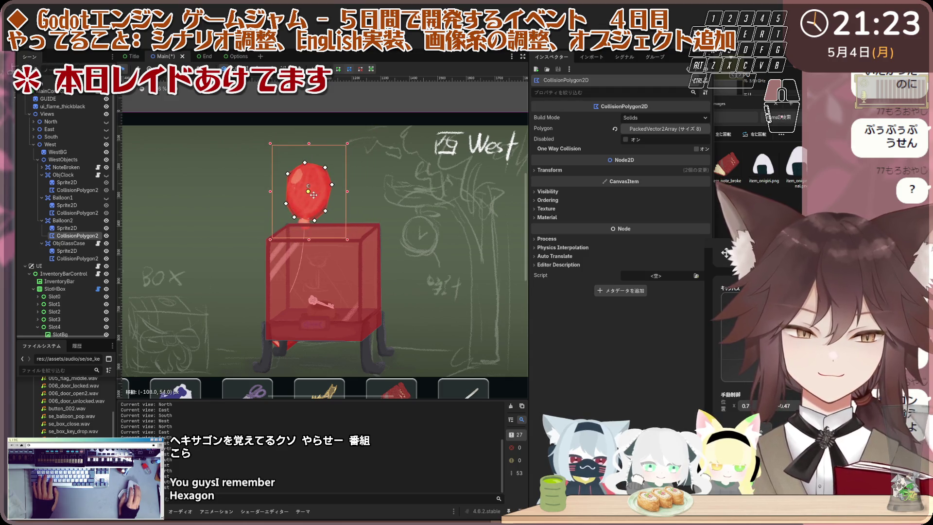
Step: Compare against Balloon1, then move Balloon2's sprite and collision polygon down together
{"action": "left_click", "coordinate": [107, 197]}
{"action": "left_click", "coordinate": [107, 198]}
{"action": "left_click", "coordinate": [107, 198]}
{"action": "left_click", "coordinate": [107, 197]}
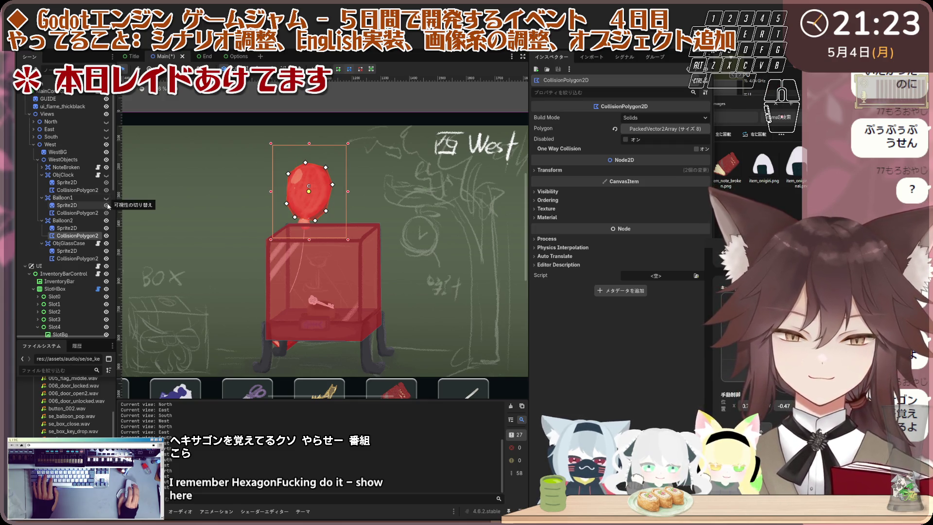
{"action": "left_click", "coordinate": [97, 228]}
{"action": "left_click", "coordinate": [101, 236], "text": "shift"}
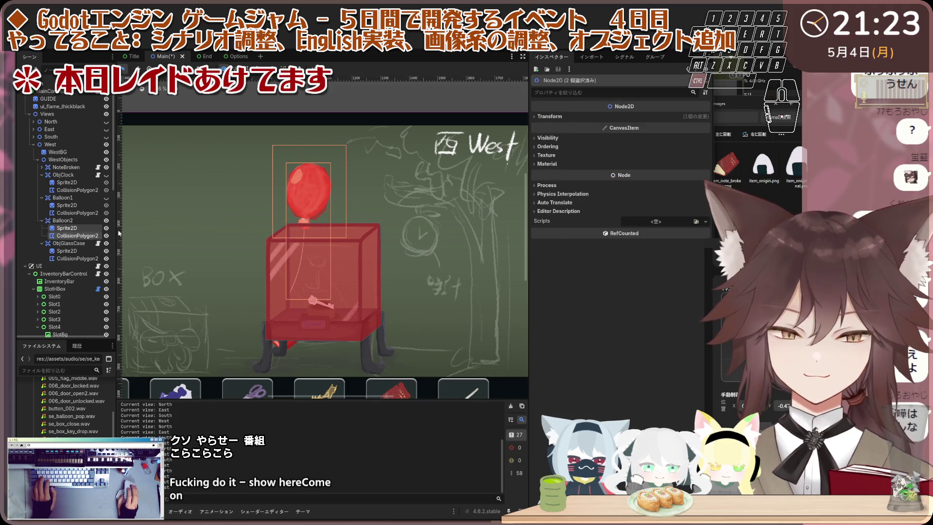
{"action": "left_click_drag", "start_coordinate": [313, 189], "coordinate": [310, 199]}
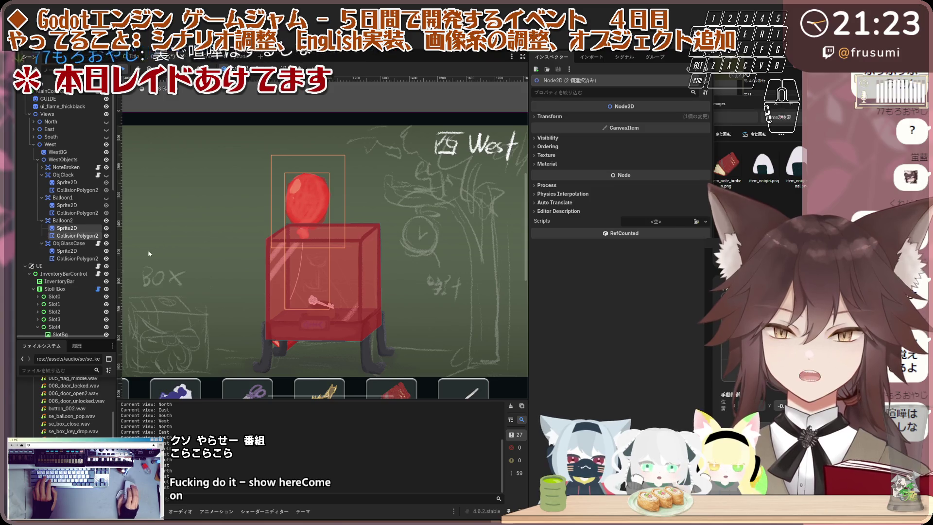
Step: Show Balloon1 again and raise both balloons' sprites and collision shapes about 35 px
{"action": "left_click", "coordinate": [107, 198]}
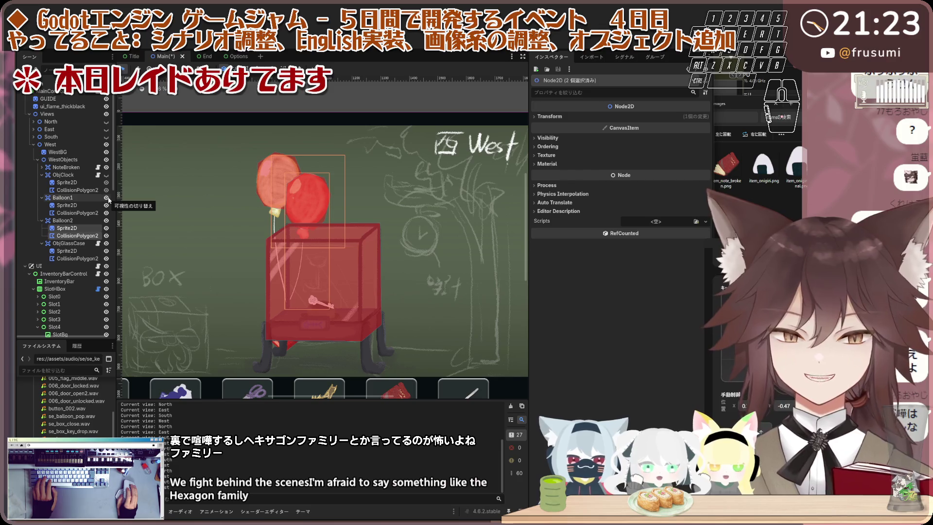
{"action": "left_click", "coordinate": [78, 205]}
{"action": "left_click", "coordinate": [83, 214]}
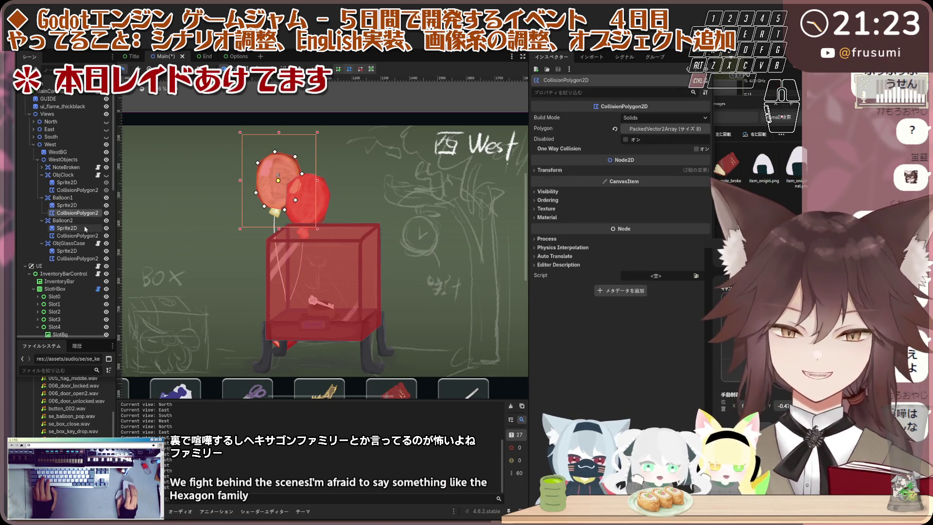
{"action": "left_click", "coordinate": [67, 205], "text": "ctrl"}
{"action": "left_click", "coordinate": [67, 228], "text": "ctrl"}
{"action": "left_click", "coordinate": [75, 235], "text": "ctrl"}
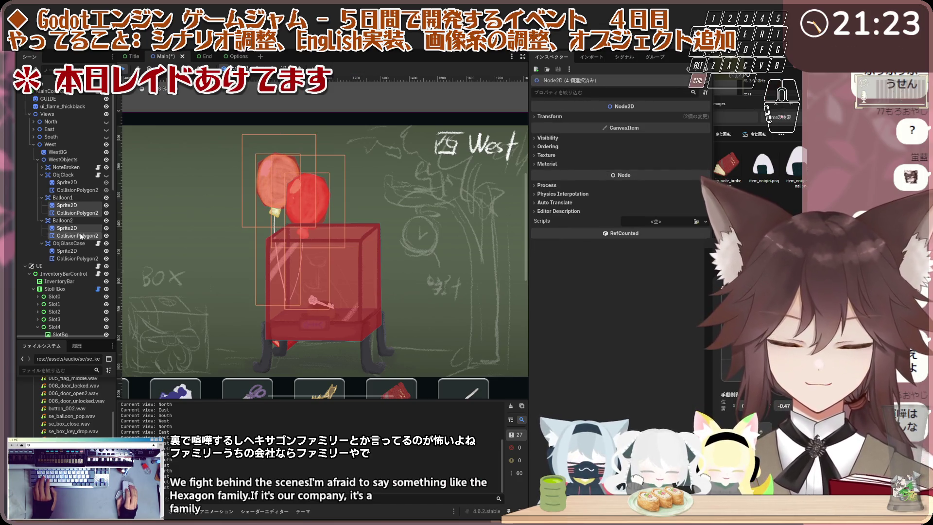
{"action": "left_click_drag", "start_coordinate": [311, 188], "coordinate": [310, 174]}
Step: Reselect Balloon2's sprite and collision polygon for further adjustment
{"action": "left_click", "coordinate": [220, 196]}
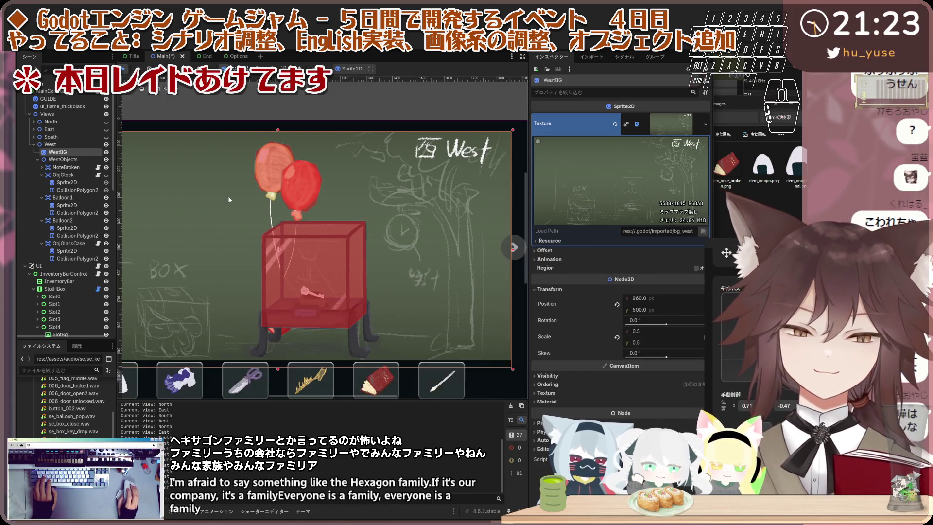
{"action": "scroll", "coordinate": [324, 195], "scroll_direction": "up", "scroll_amount": 1}
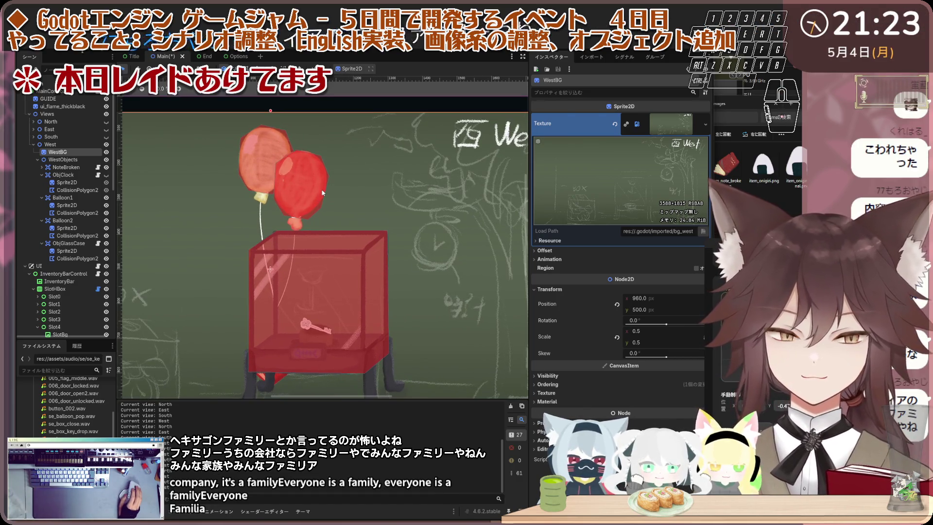
{"action": "scroll", "coordinate": [318, 195], "scroll_direction": "down", "scroll_amount": 1}
{"action": "scroll", "coordinate": [311, 197], "scroll_direction": "up", "scroll_amount": 1}
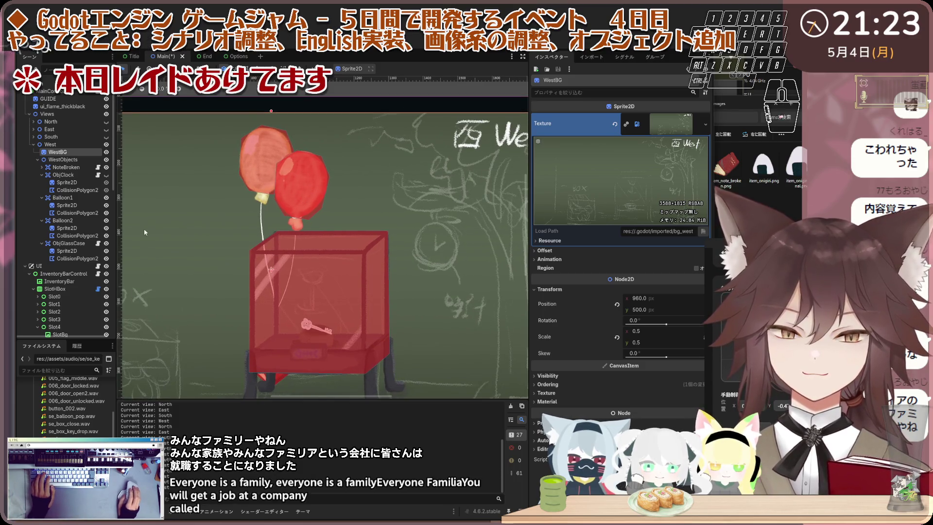
{"action": "left_click", "coordinate": [67, 228]}
{"action": "left_click", "coordinate": [72, 235]}
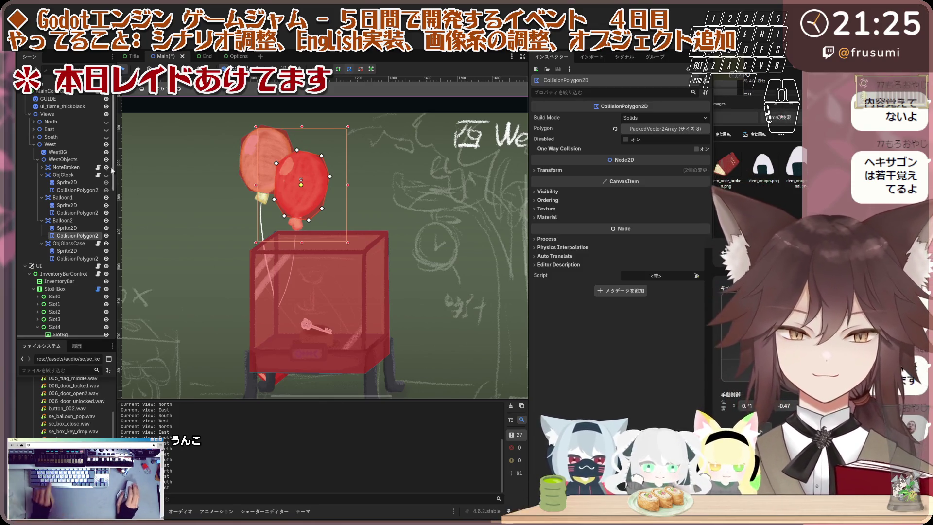
Step: Duplicate Balloon2 as Balloon3, hide Balloon1, and move Balloon3's collision shape aside
{"action": "left_click", "coordinate": [81, 222]}
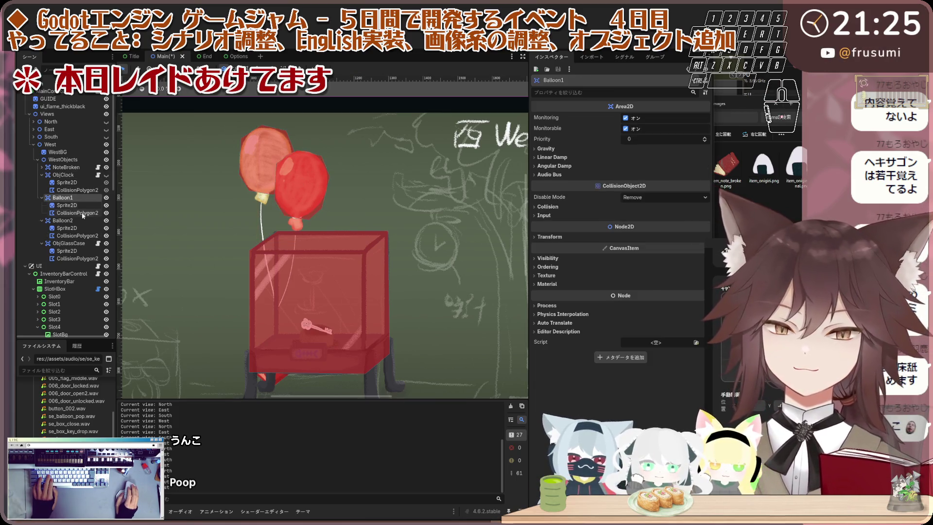
{"action": "key", "text": "ctrl+d"}
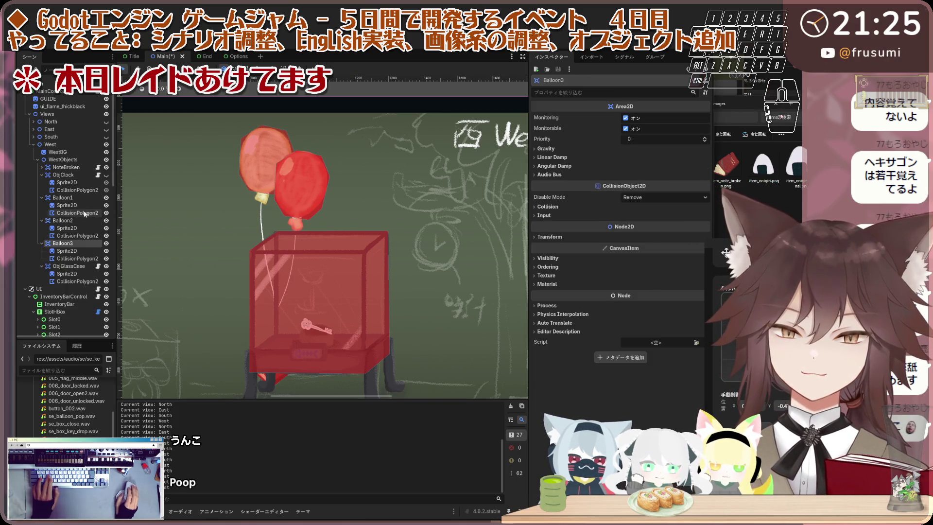
{"action": "left_click", "coordinate": [106, 197]}
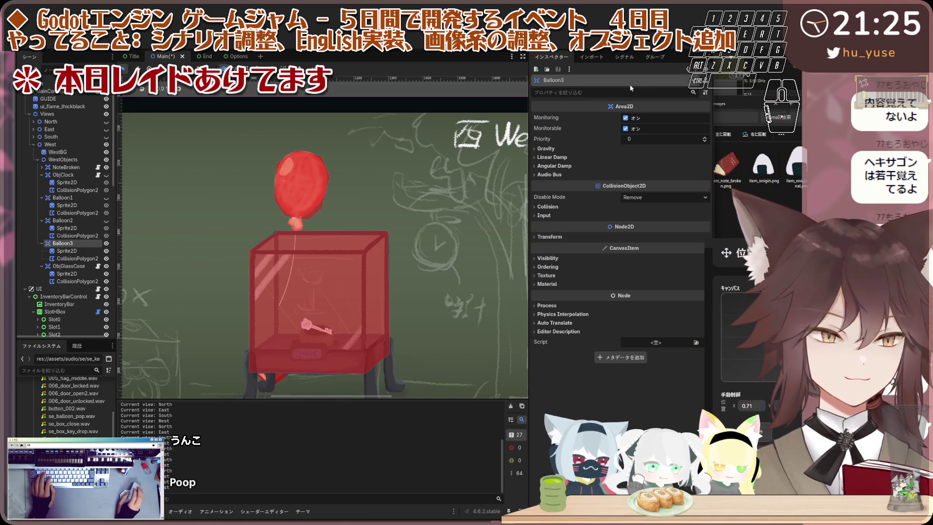
{"action": "left_click", "coordinate": [85, 252]}
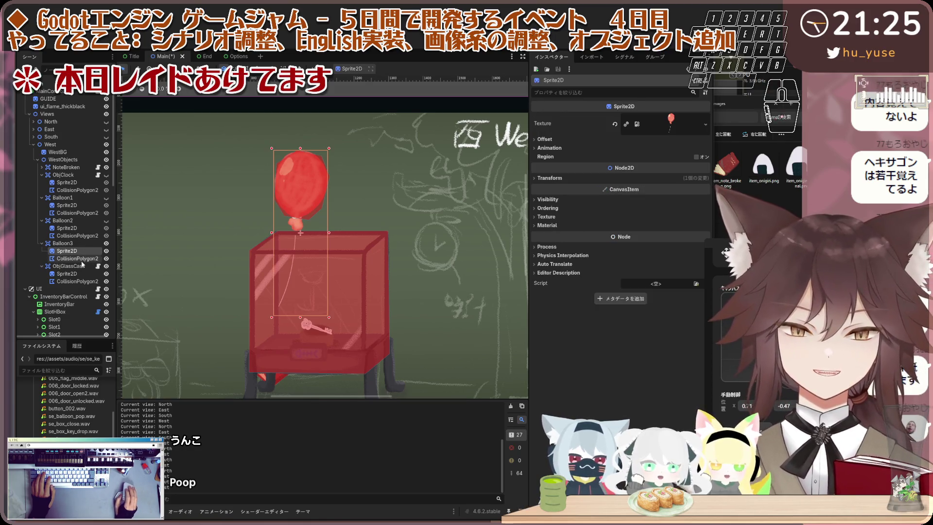
{"action": "left_click", "coordinate": [78, 258]}
{"action": "mouse_move", "coordinate": [298, 190]}
{"action": "left_mouse_down"}
{"action": "mouse_move", "coordinate": [260, 199]}
{"action": "mouse_move", "coordinate": [258, 210]}
{"action": "left_mouse_up"}
{"action": "left_click", "coordinate": [306, 182]}
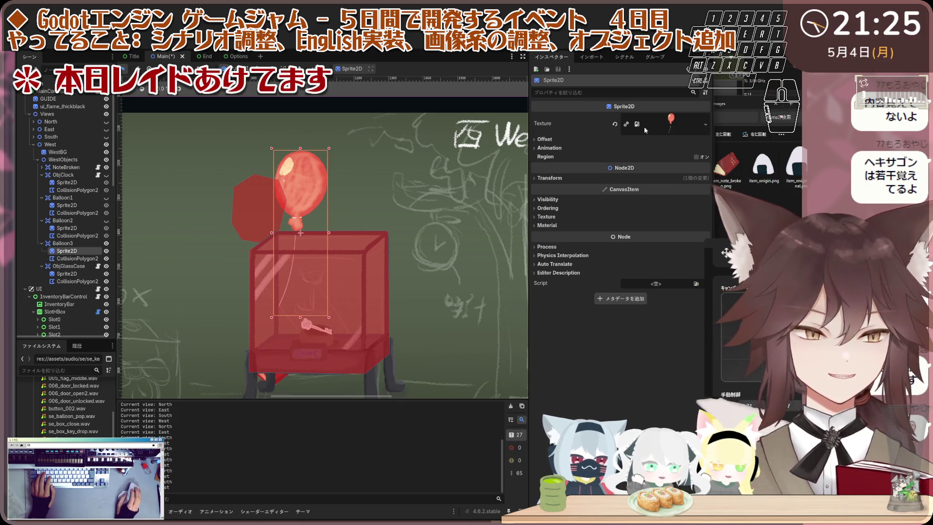
Step: Replace Balloon3's sprite texture with the pink obj_balloon_03 image
{"action": "left_click", "coordinate": [616, 125]}
{"action": "left_click", "coordinate": [696, 118]}
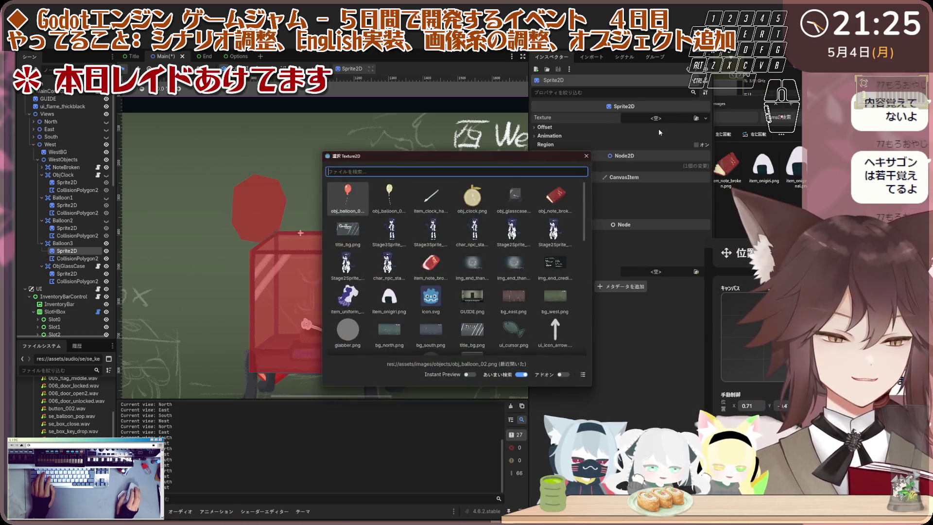
{"action": "type", "text": "item"}
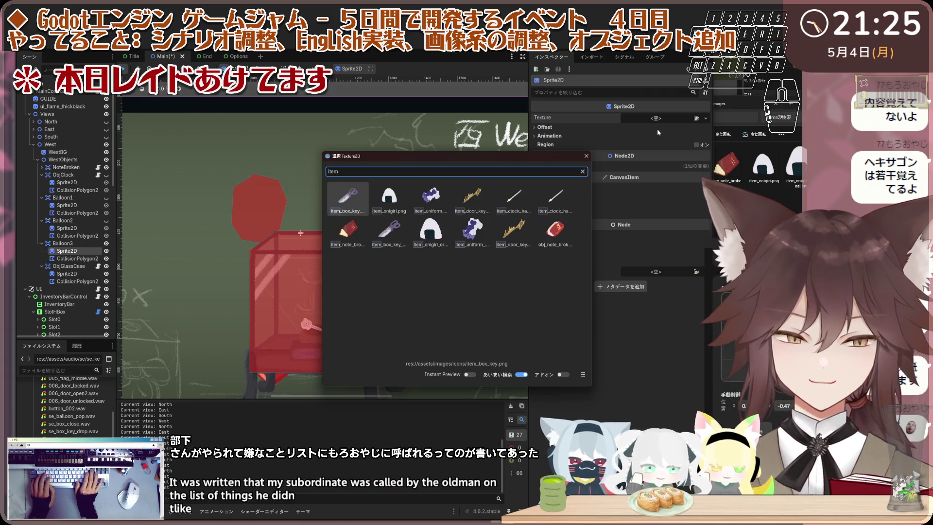
{"action": "key", "text": "BackSpace"}
{"action": "key", "text": "BackSpace"}
{"action": "key", "text": "BackSpace"}
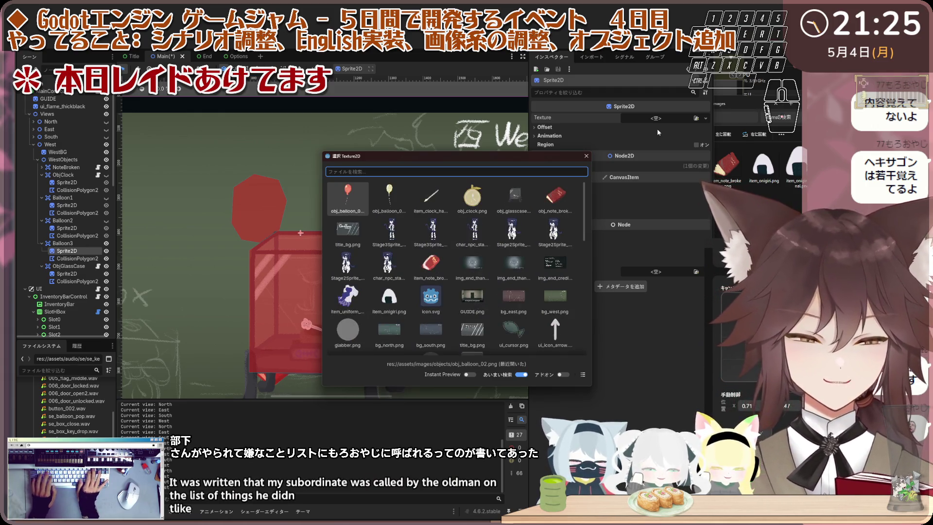
{"action": "type", "text": "i"}
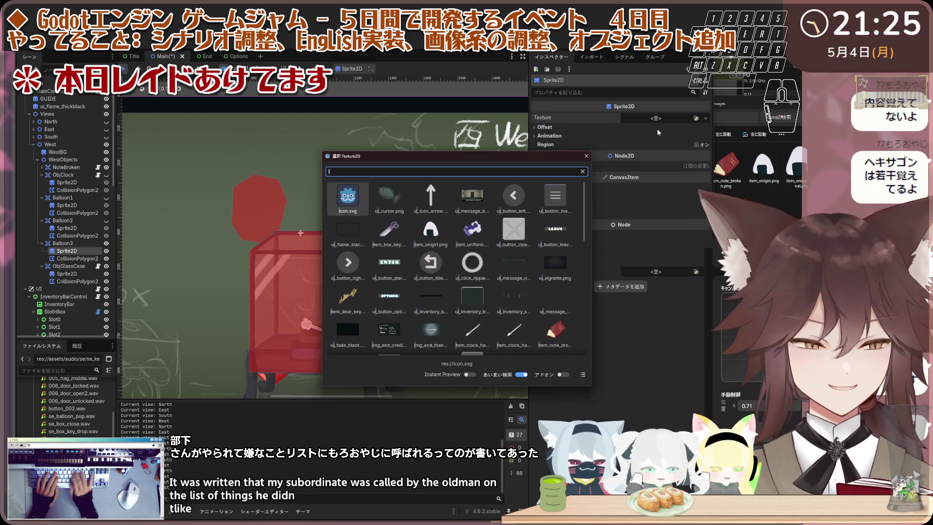
{"action": "key", "text": "BackSpace"}
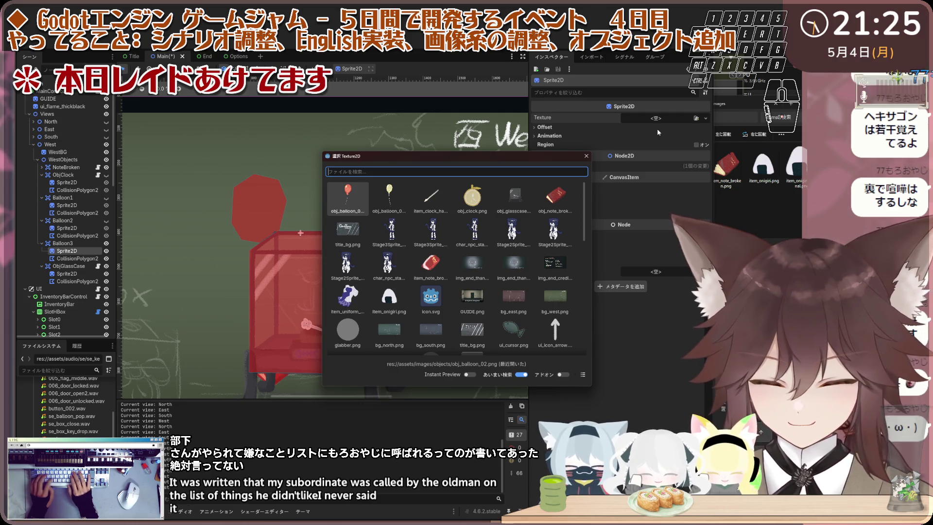
{"action": "type", "text": "bal"}
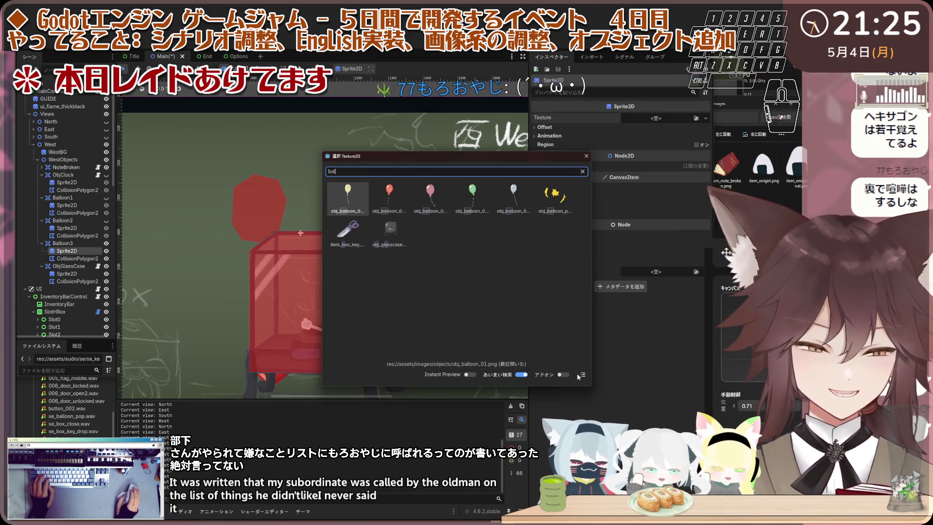
{"action": "left_click", "coordinate": [563, 374]}
{"action": "left_click", "coordinate": [564, 374]}
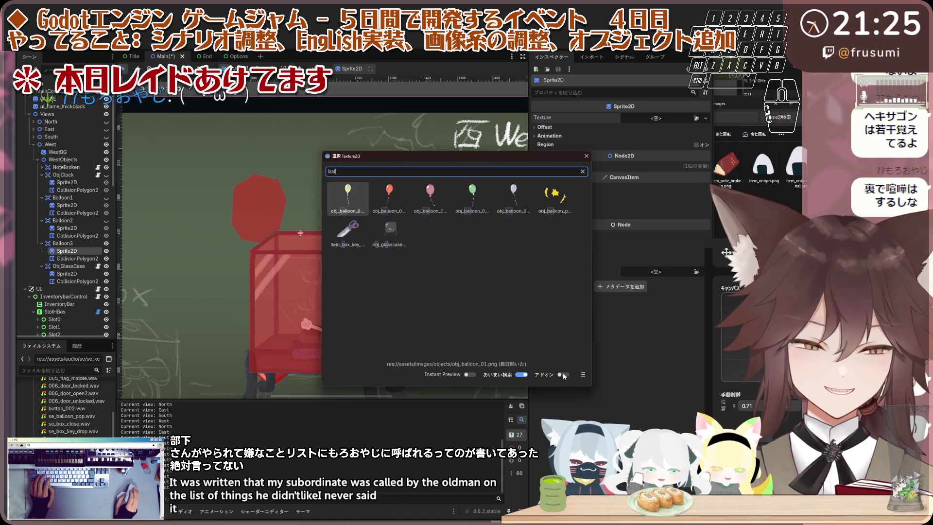
{"action": "left_click", "coordinate": [583, 374]}
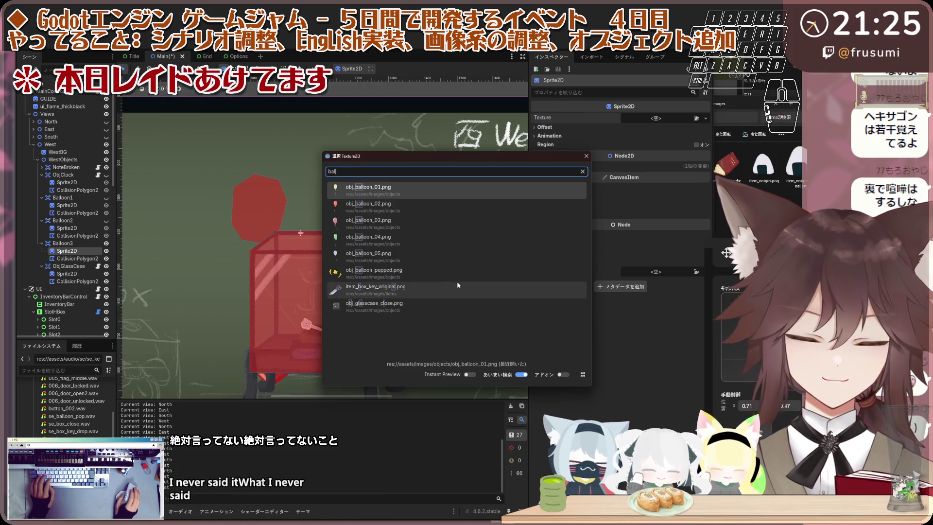
{"action": "double_click", "coordinate": [408, 222]}
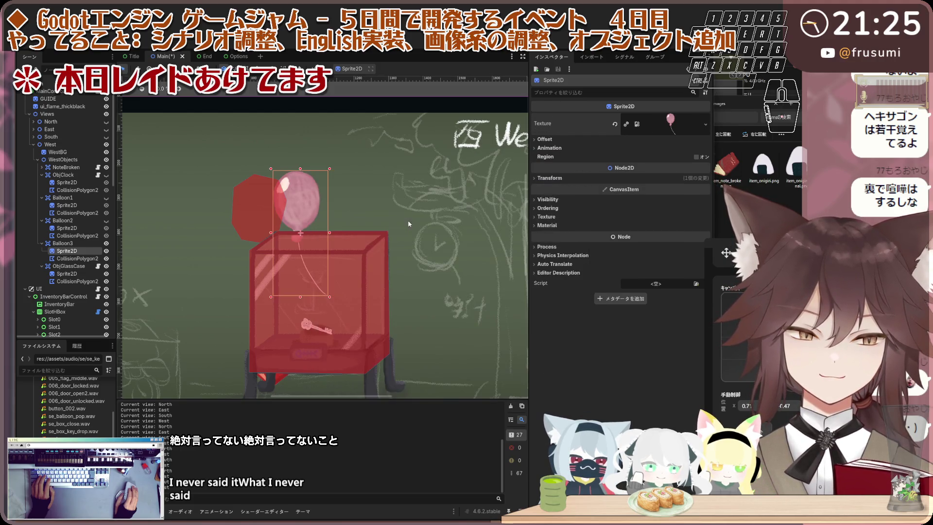
Step: Move Balloon3's balloon left over the case and shrink its collision shape to fit
{"action": "mouse_move", "coordinate": [299, 217]}
{"action": "left_mouse_down"}
{"action": "mouse_move", "coordinate": [248, 242]}
{"action": "mouse_move", "coordinate": [260, 223]}
{"action": "mouse_move", "coordinate": [251, 230]}
{"action": "left_mouse_up"}
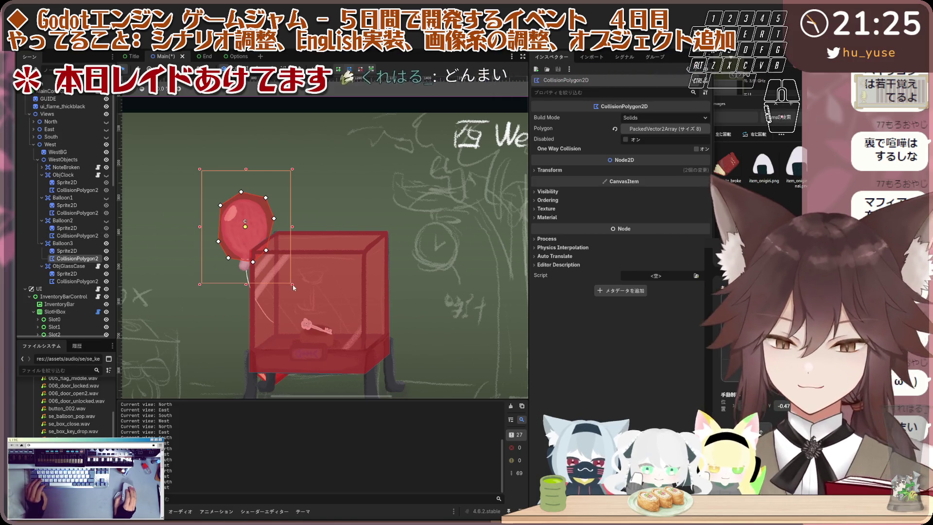
{"action": "left_click_drag", "start_coordinate": [292, 284], "coordinate": [289, 278]}
{"action": "left_click_drag", "start_coordinate": [249, 218], "coordinate": [251, 219]}
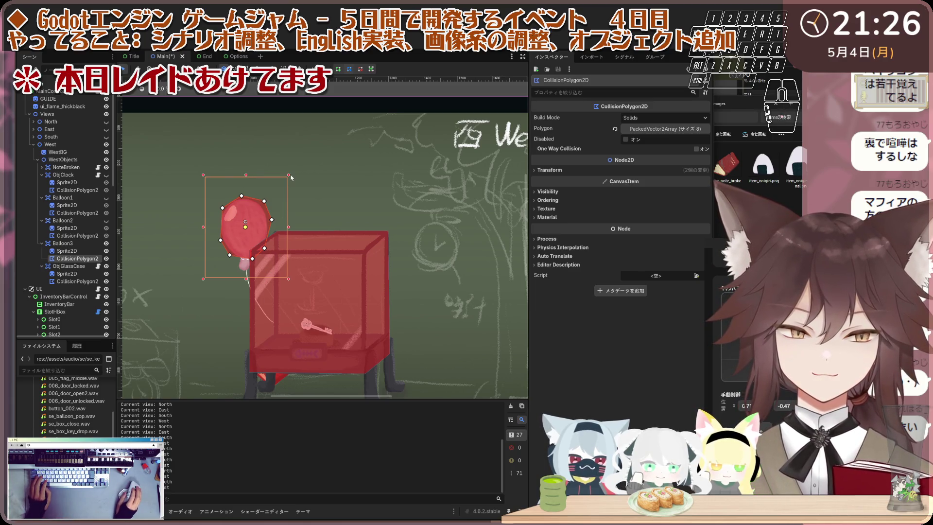
{"action": "left_click_drag", "start_coordinate": [286, 175], "coordinate": [282, 178]}
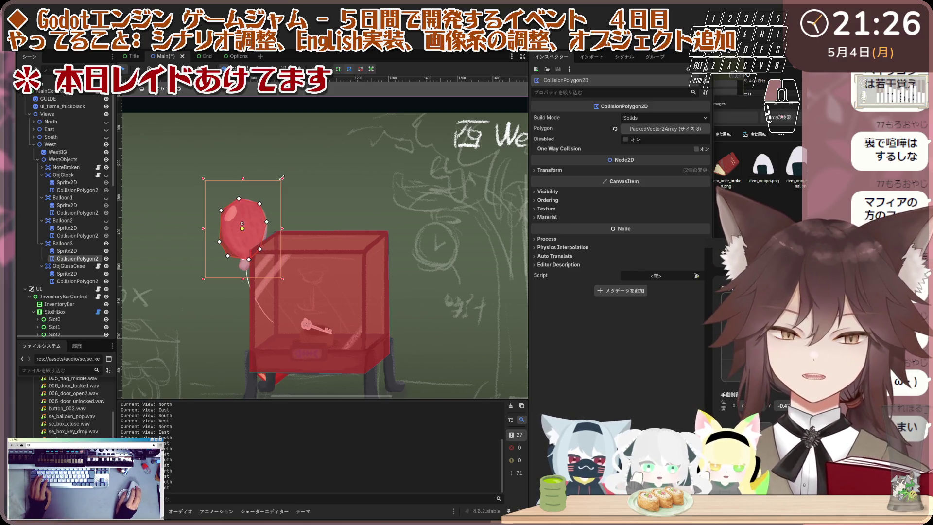
{"action": "left_click_drag", "start_coordinate": [246, 225], "coordinate": [248, 223]}
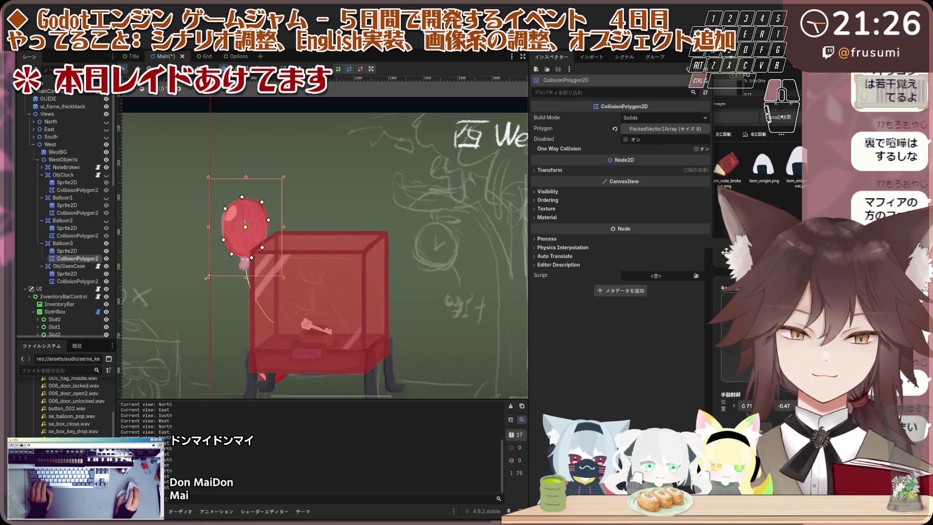
{"action": "left_click_drag", "start_coordinate": [244, 225], "coordinate": [244, 228]}
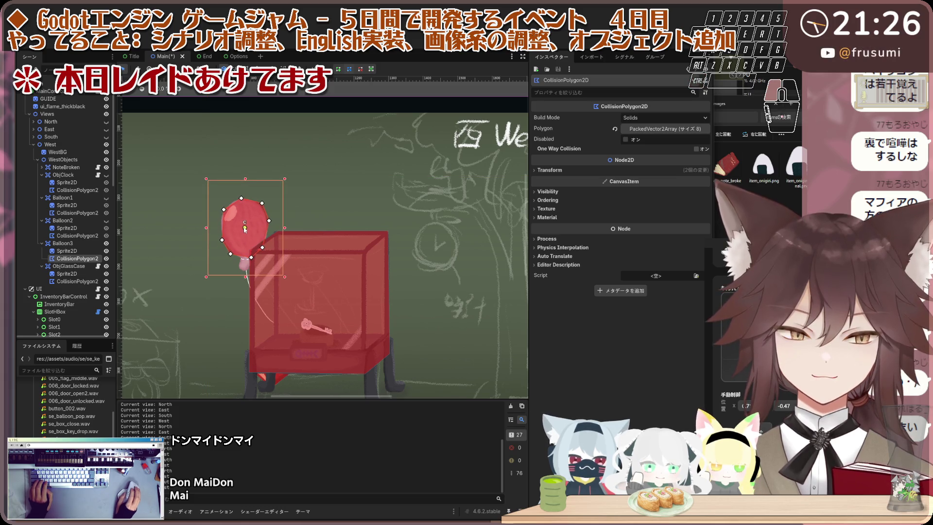
Step: Duplicate Balloon3 as a new Balloon4
{"action": "left_click", "coordinate": [79, 243]}
{"action": "key", "text": "ctrl+d"}
{"action": "left_click", "coordinate": [89, 265]}
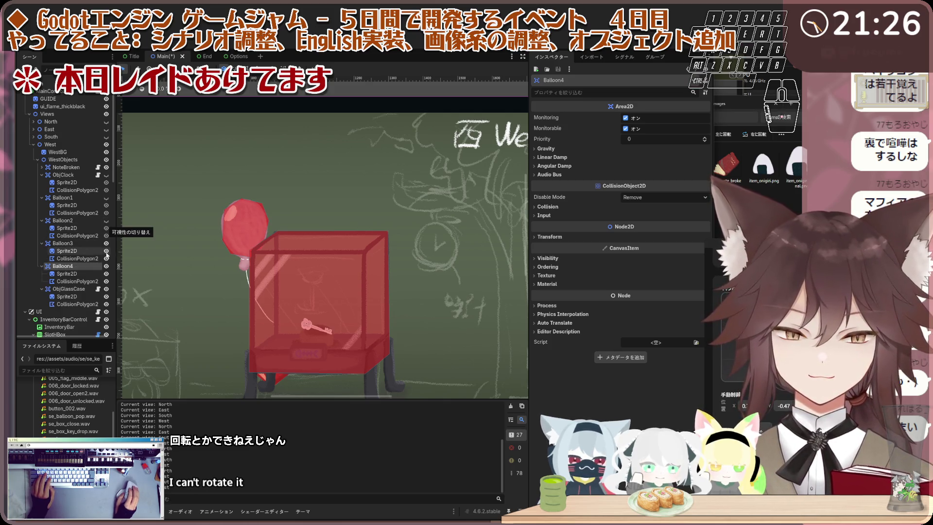
Step: Make Balloon1 and Balloon2 visible again, undoing two trial moves of Balloon4
{"action": "left_click", "coordinate": [107, 221]}
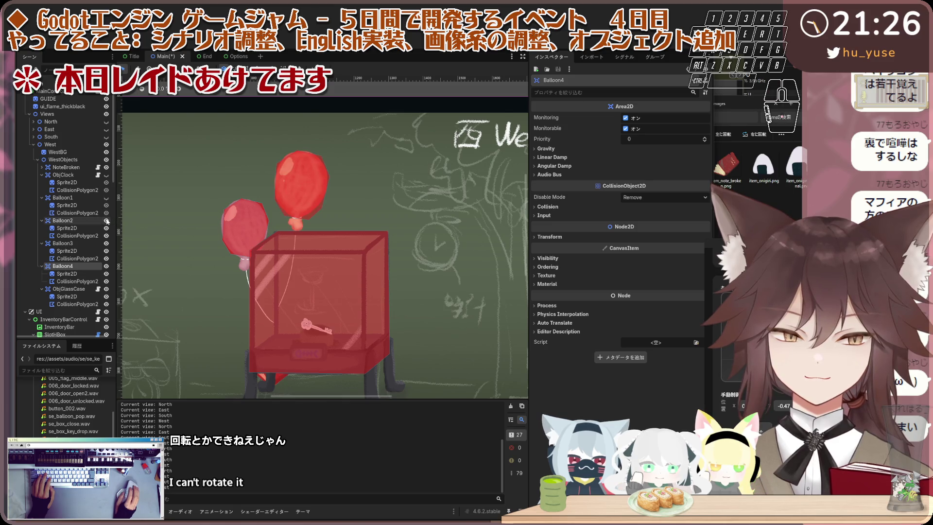
{"action": "left_click", "coordinate": [106, 197]}
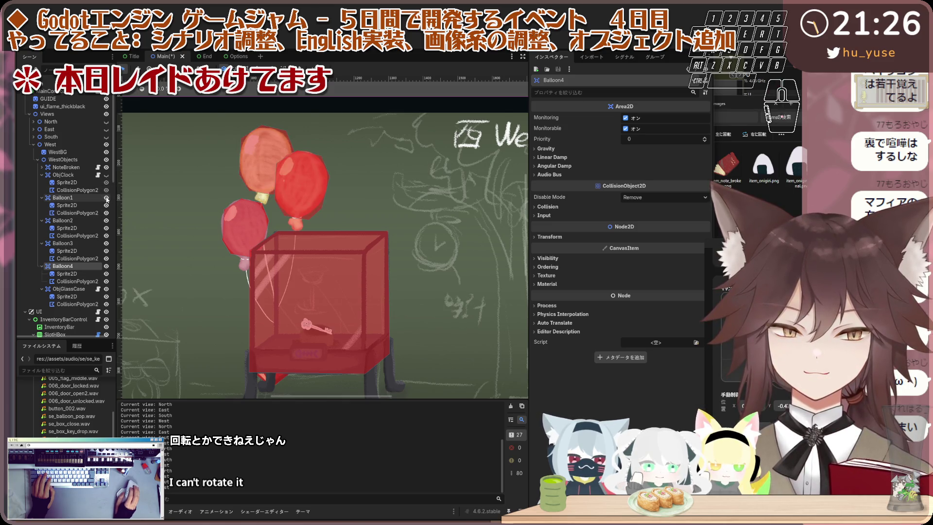
{"action": "left_click", "coordinate": [85, 258]}
{"action": "left_click", "coordinate": [66, 251], "text": "shift"}
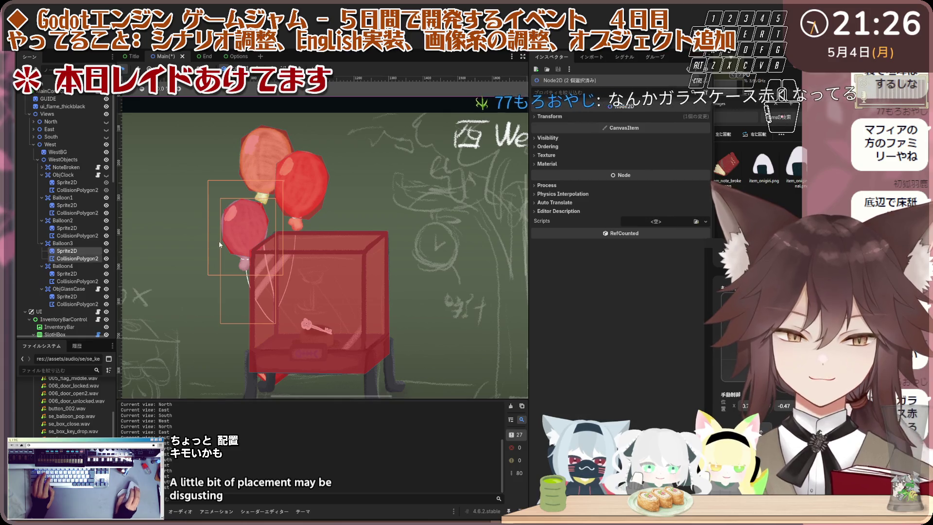
{"action": "left_click_drag", "start_coordinate": [235, 244], "coordinate": [247, 211]}
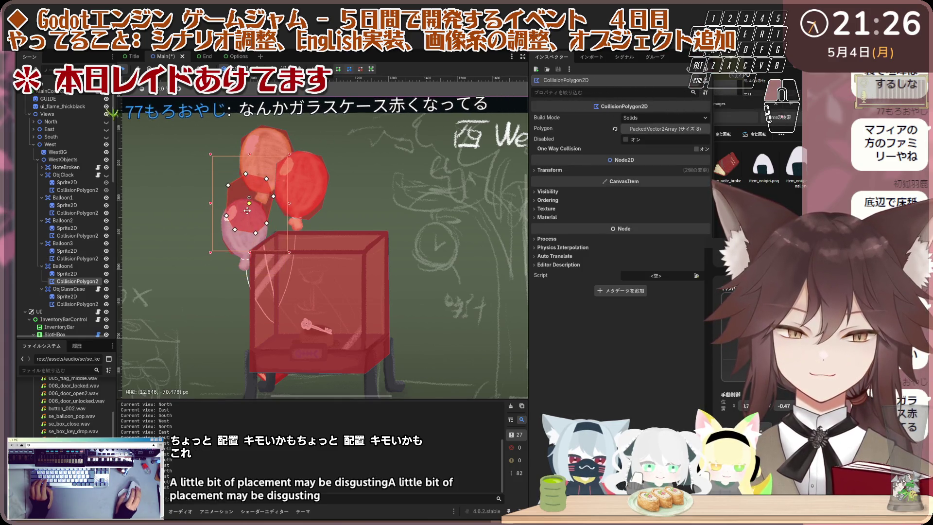
{"action": "left_click", "coordinate": [242, 252]}
{"action": "key", "text": "ctrl+z"}
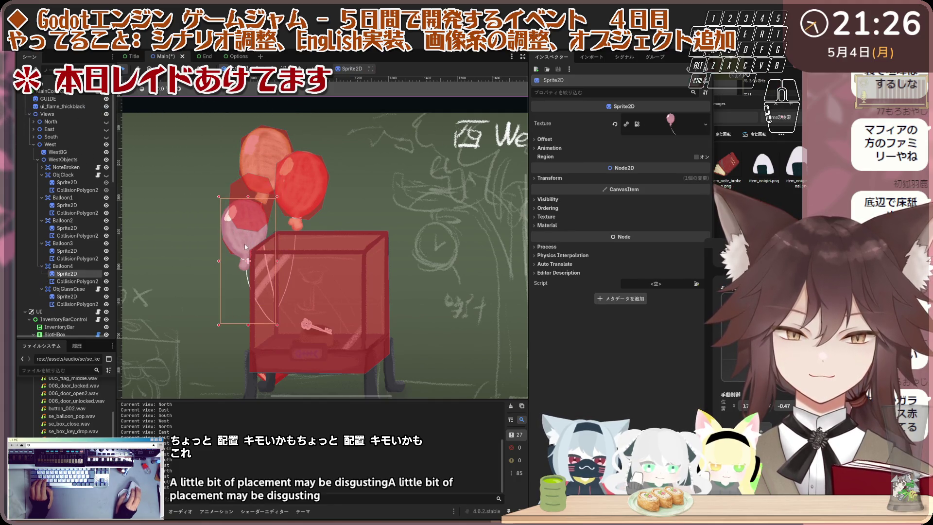
{"action": "left_click_drag", "start_coordinate": [246, 247], "coordinate": [248, 230]}
{"action": "key", "text": "ctrl+z"}
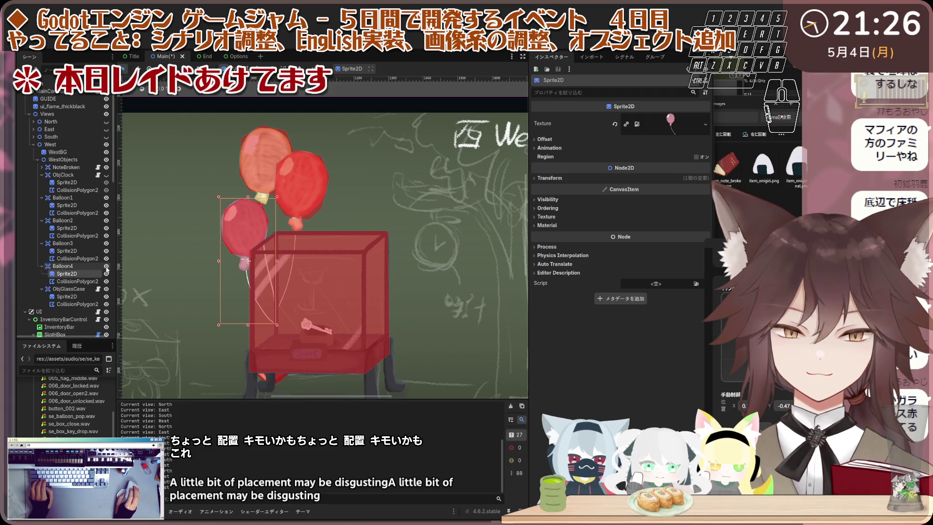
Step: Raise Balloon3's sprite and collision shape together into the balloon cluster
{"action": "left_click", "coordinate": [95, 251]}
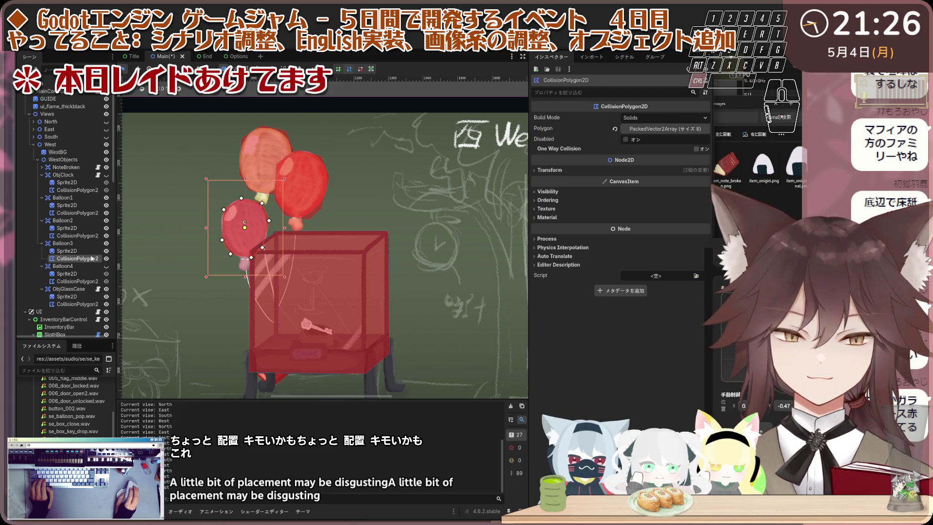
{"action": "left_click", "coordinate": [95, 259], "text": "ctrl"}
{"action": "mouse_move", "coordinate": [251, 228]}
{"action": "left_mouse_down"}
{"action": "mouse_move", "coordinate": [264, 198]}
{"action": "mouse_move", "coordinate": [255, 182]}
{"action": "mouse_move", "coordinate": [254, 216]}
{"action": "mouse_move", "coordinate": [256, 205]}
{"action": "left_mouse_up"}
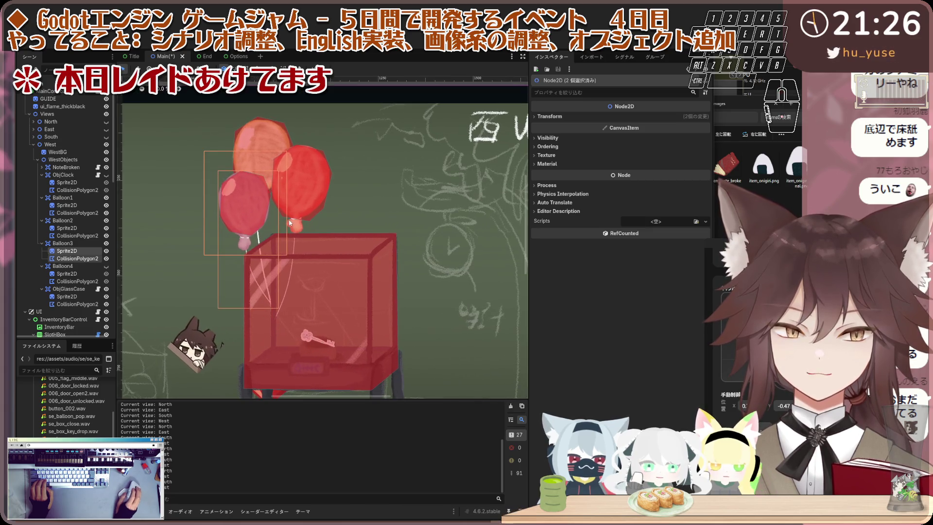
{"action": "left_click", "coordinate": [85, 266]}
{"action": "left_click", "coordinate": [103, 275]}
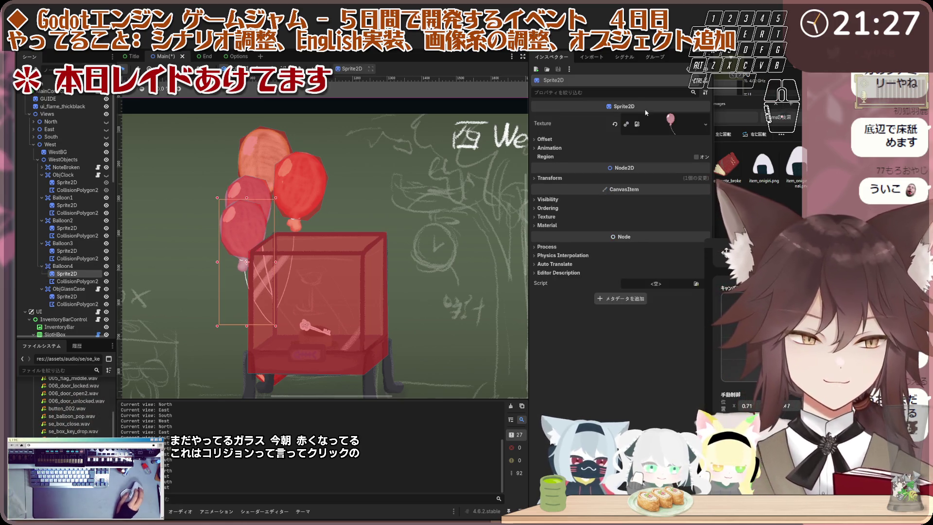
Step: Replace Balloon4's sprite texture with the green obj_balloon_04.png, found by filtering for 'bal'
{"action": "left_click", "coordinate": [614, 125]}
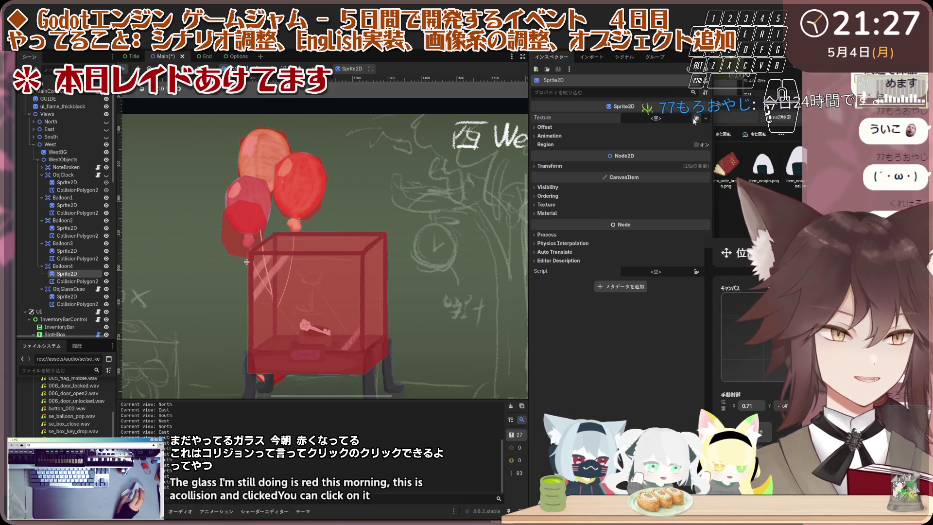
{"action": "left_click", "coordinate": [695, 118]}
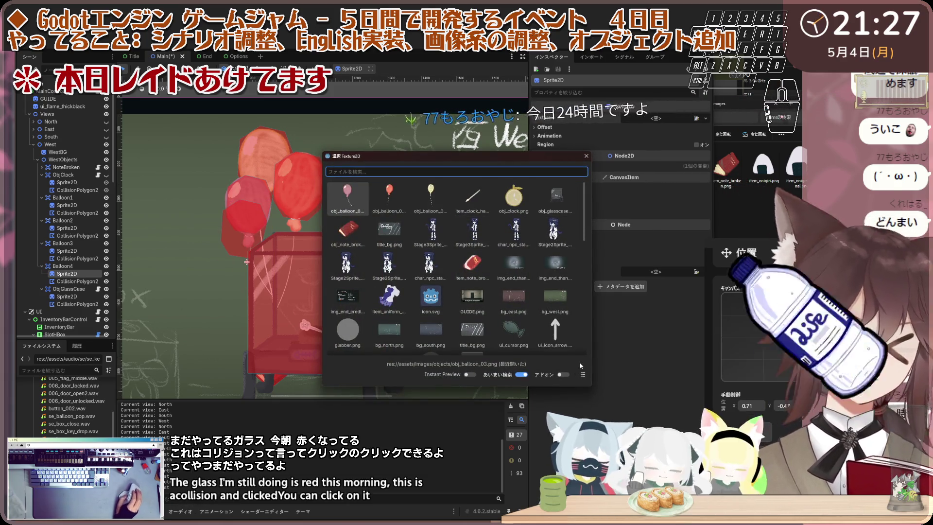
{"action": "left_click", "coordinate": [583, 374]}
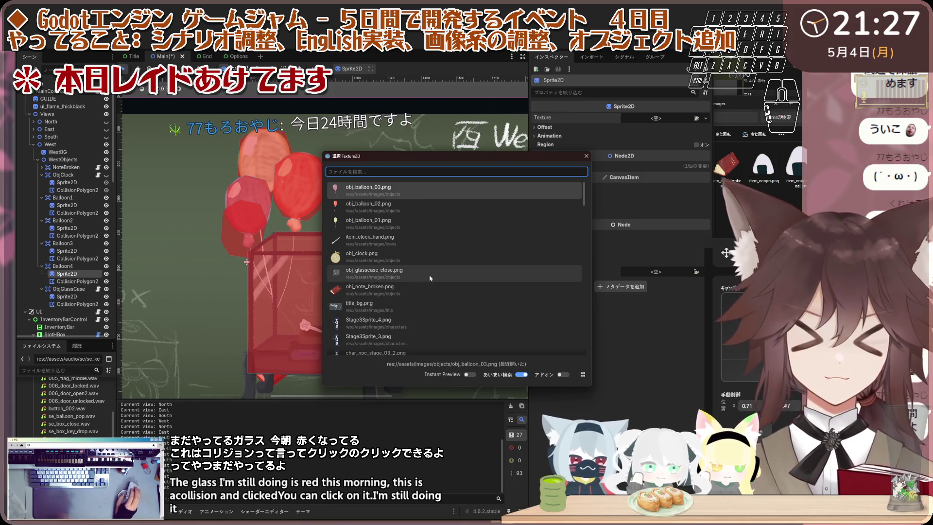
{"action": "type", "text": "ba"}
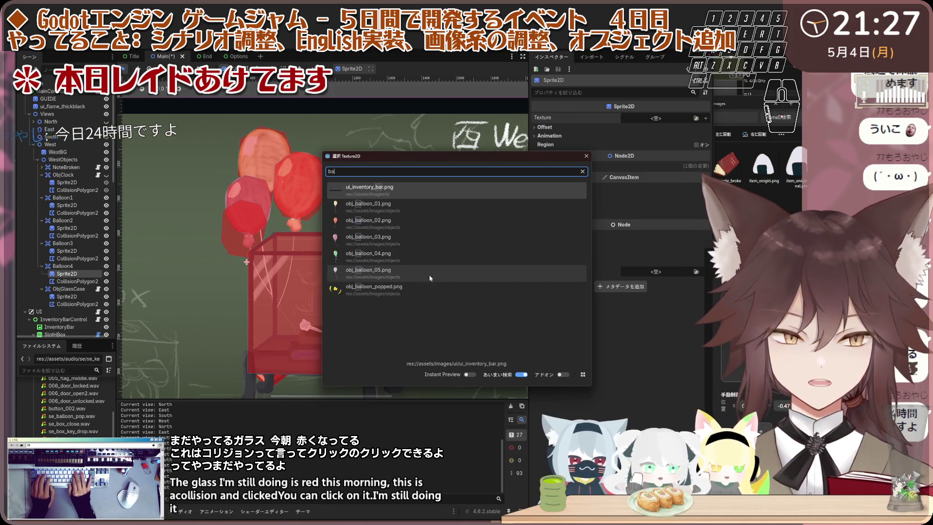
{"action": "type", "text": "l"}
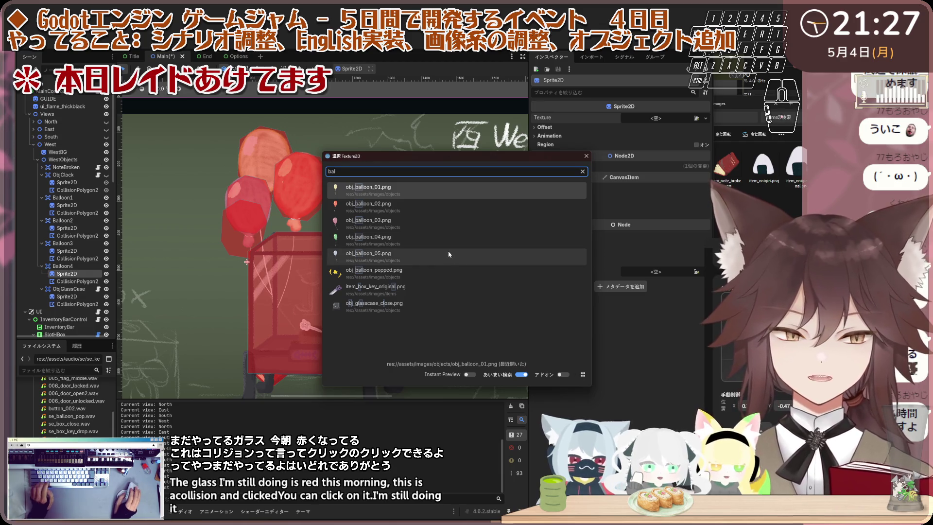
{"action": "double_click", "coordinate": [450, 239]}
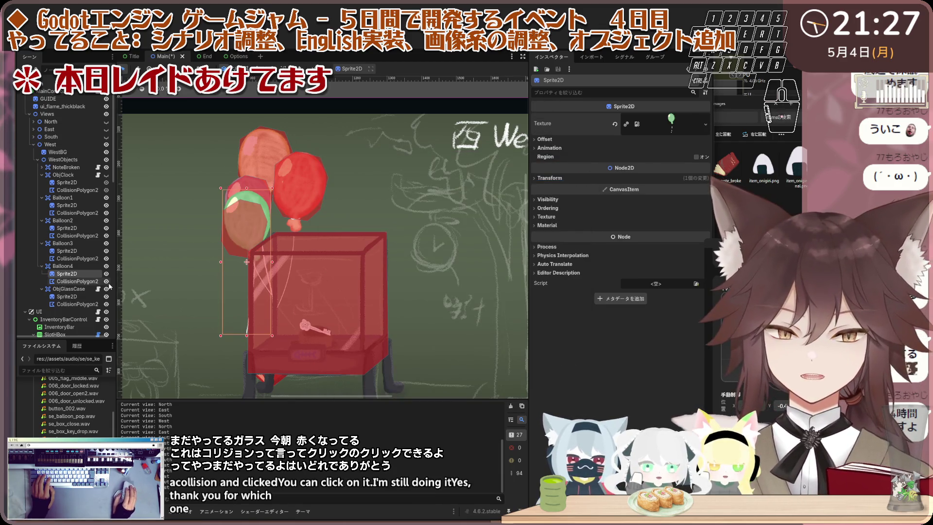
{"action": "left_click", "coordinate": [246, 226]}
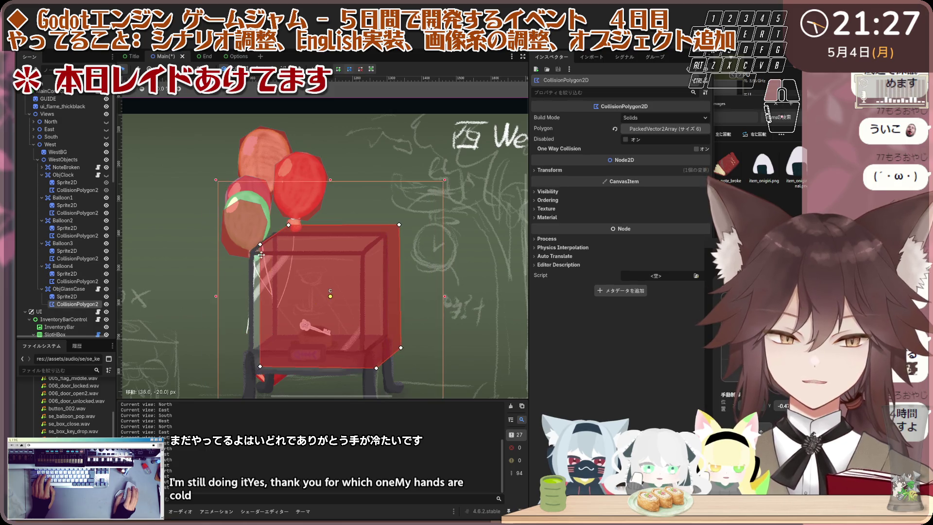
Step: Move Balloon4's green balloon up into the cluster, then move and enlarge its collision polygon over it
{"action": "mouse_move", "coordinate": [246, 226]}
{"action": "left_mouse_down"}
{"action": "mouse_move", "coordinate": [217, 226]}
{"action": "mouse_move", "coordinate": [263, 204]}
{"action": "mouse_move", "coordinate": [275, 175]}
{"action": "mouse_move", "coordinate": [283, 201]}
{"action": "mouse_move", "coordinate": [270, 163]}
{"action": "mouse_move", "coordinate": [256, 179]}
{"action": "mouse_move", "coordinate": [274, 205]}
{"action": "left_mouse_up"}
{"action": "left_click", "coordinate": [256, 219]}
{"action": "mouse_move", "coordinate": [218, 217]}
{"action": "left_mouse_down"}
{"action": "mouse_move", "coordinate": [267, 199]}
{"action": "mouse_move", "coordinate": [271, 206]}
{"action": "left_mouse_up"}
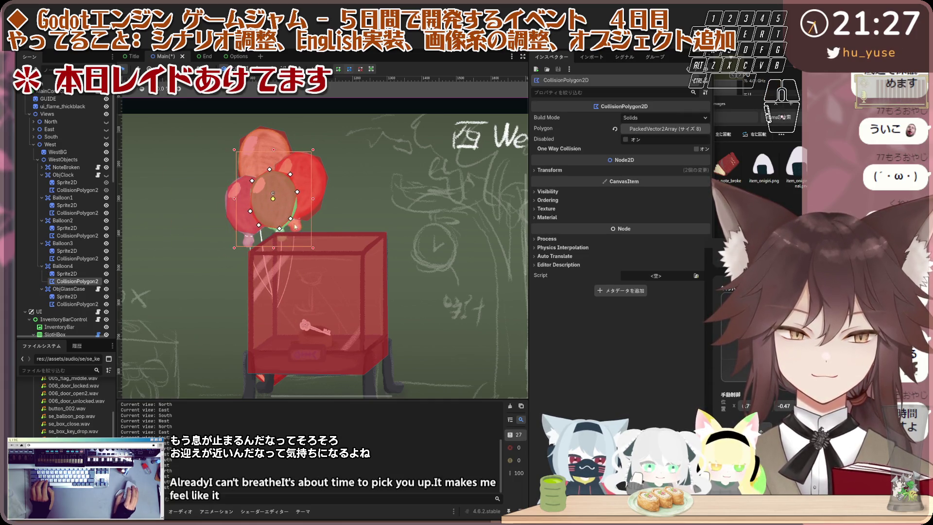
{"action": "left_click_drag", "start_coordinate": [310, 248], "coordinate": [316, 250]}
{"action": "left_click_drag", "start_coordinate": [292, 207], "coordinate": [288, 204]}
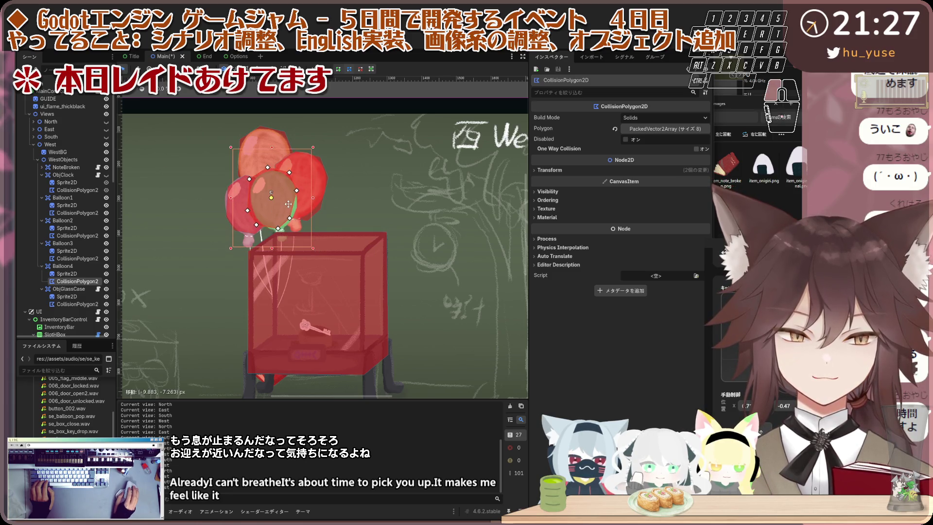
Step: Compare with Balloon2's polygon and pull Balloon4's left and right polygon points in to fit
{"action": "scroll", "coordinate": [291, 211], "scroll_direction": "up", "scroll_amount": 2}
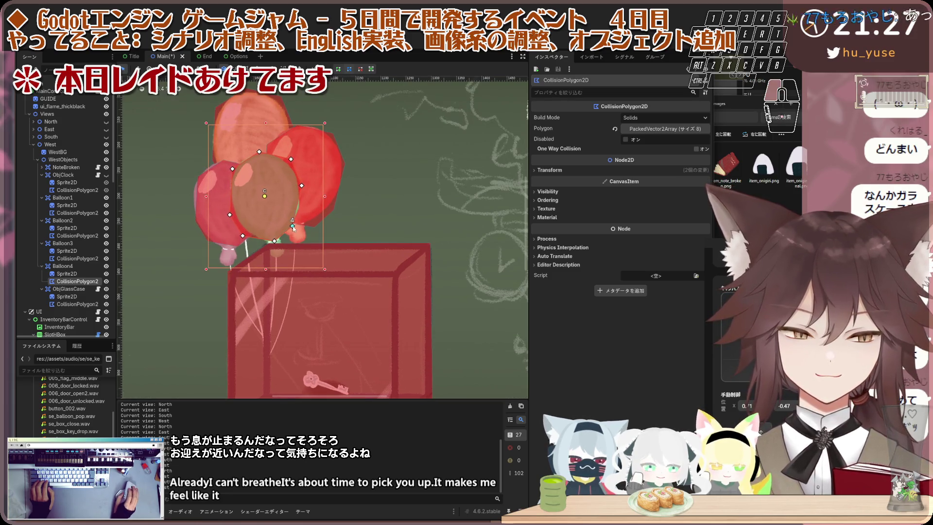
{"action": "left_click", "coordinate": [297, 219]}
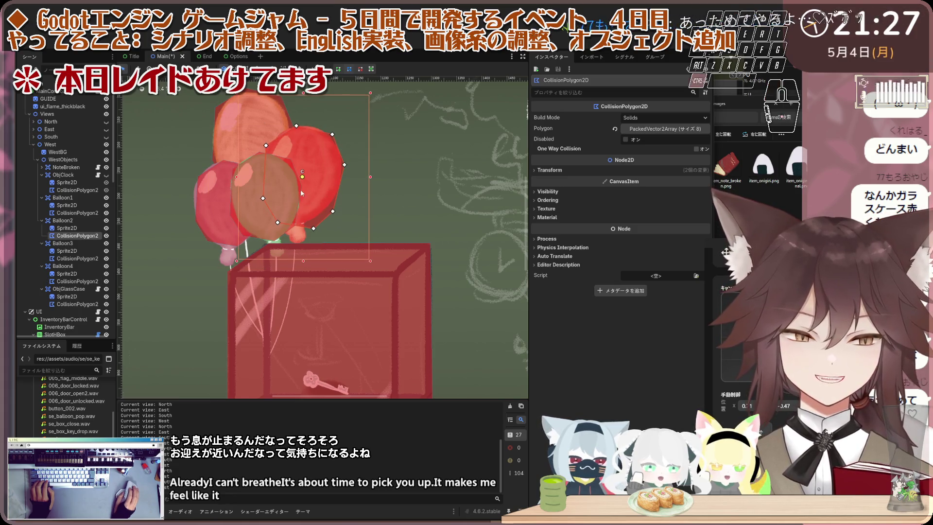
{"action": "left_click", "coordinate": [265, 219]}
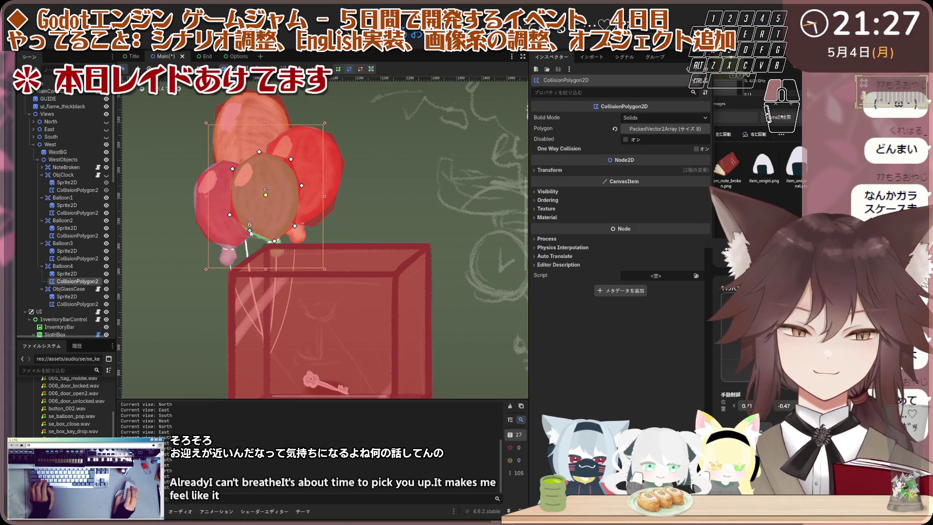
{"action": "left_click_drag", "start_coordinate": [230, 215], "coordinate": [231, 213]}
{"action": "left_click_drag", "start_coordinate": [302, 186], "coordinate": [300, 187]}
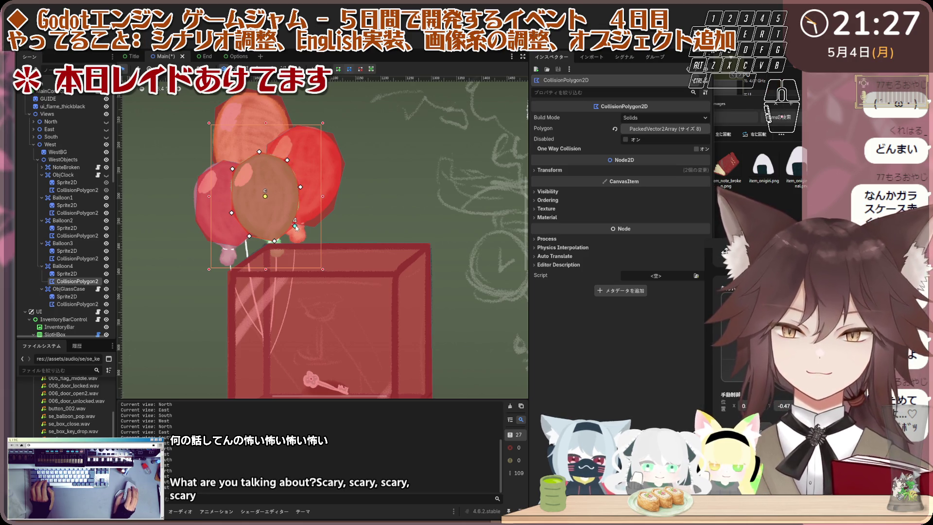
{"action": "scroll", "coordinate": [257, 202], "scroll_direction": "down", "scroll_amount": 1}
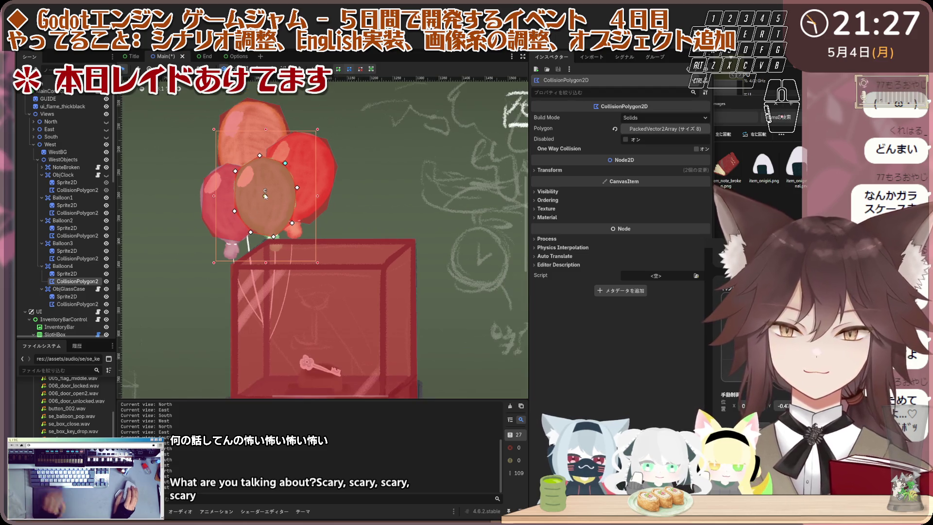
{"action": "left_click", "coordinate": [78, 264]}
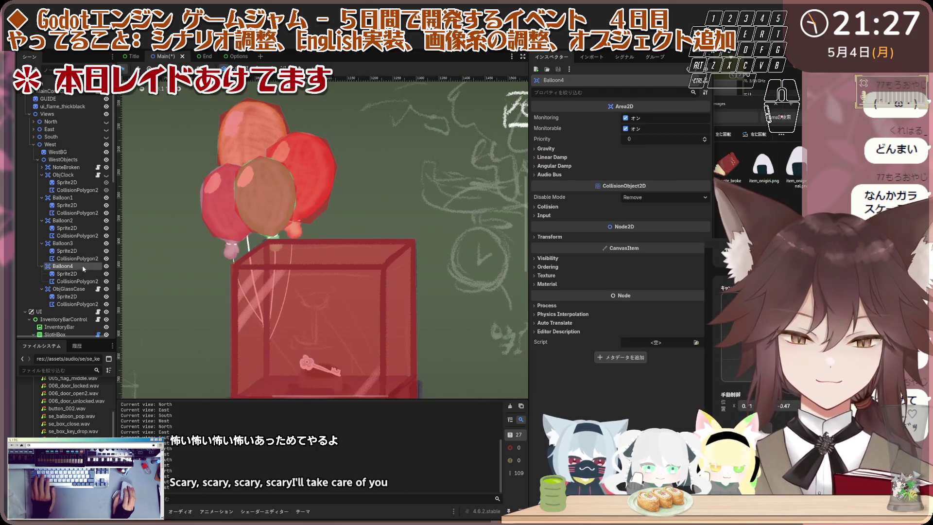
Step: Duplicate Balloon4 as Balloon5, give its sprite obj_balloon_05.png, and move its collision polygon over it
{"action": "key", "text": "ctrl+d"}
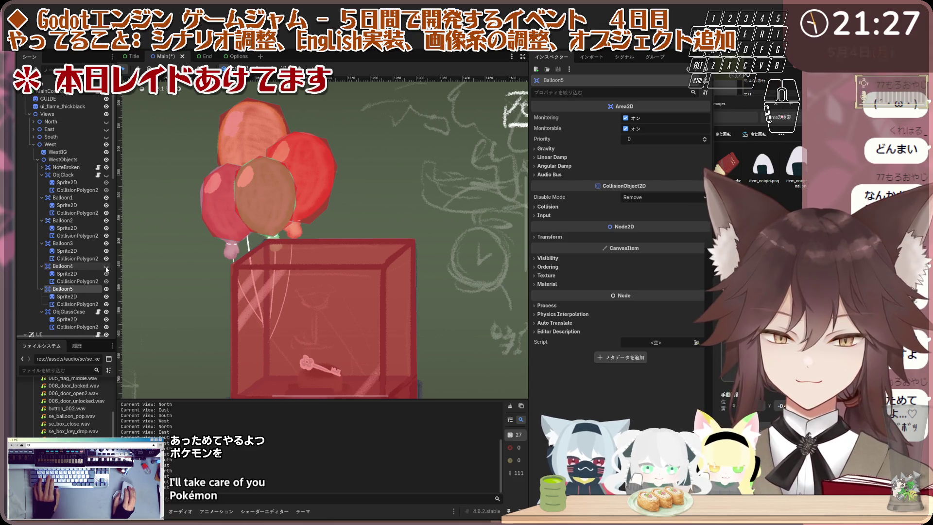
{"action": "left_click", "coordinate": [94, 297]}
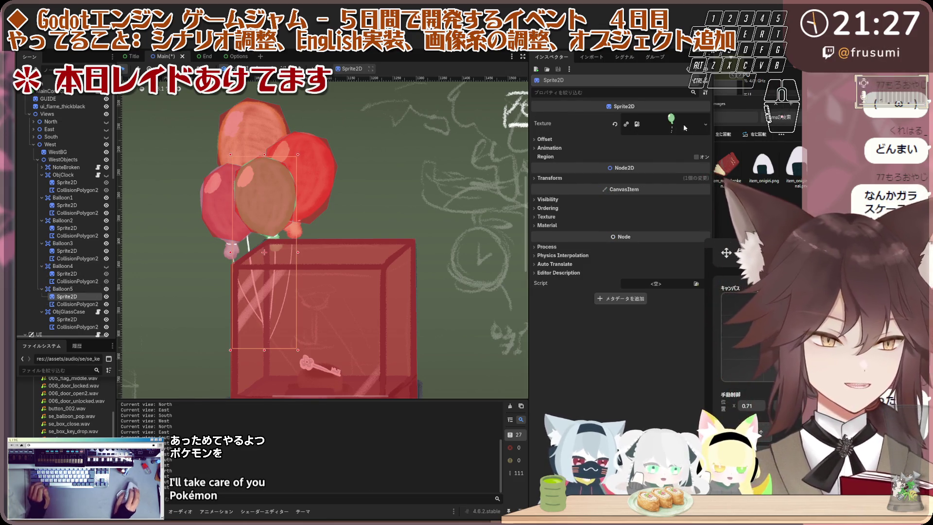
{"action": "left_click", "coordinate": [616, 125]}
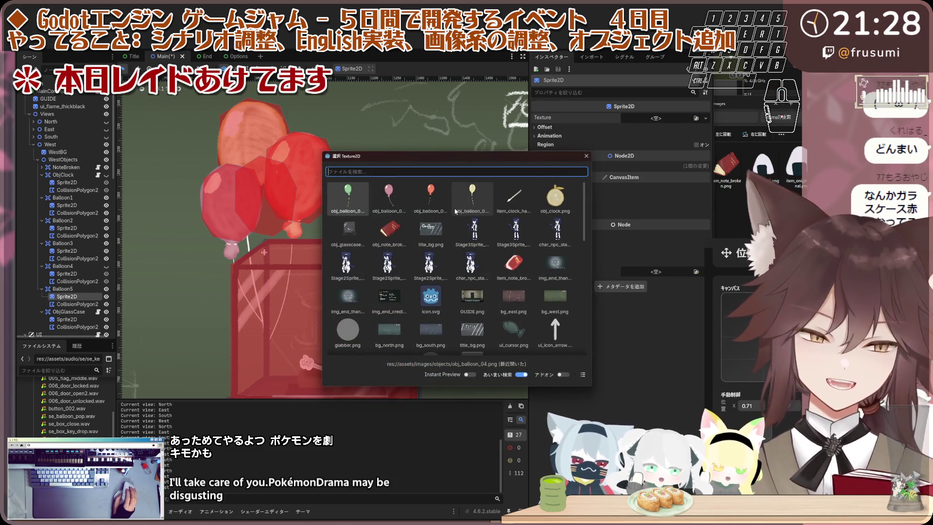
{"action": "type", "text": "balo"}
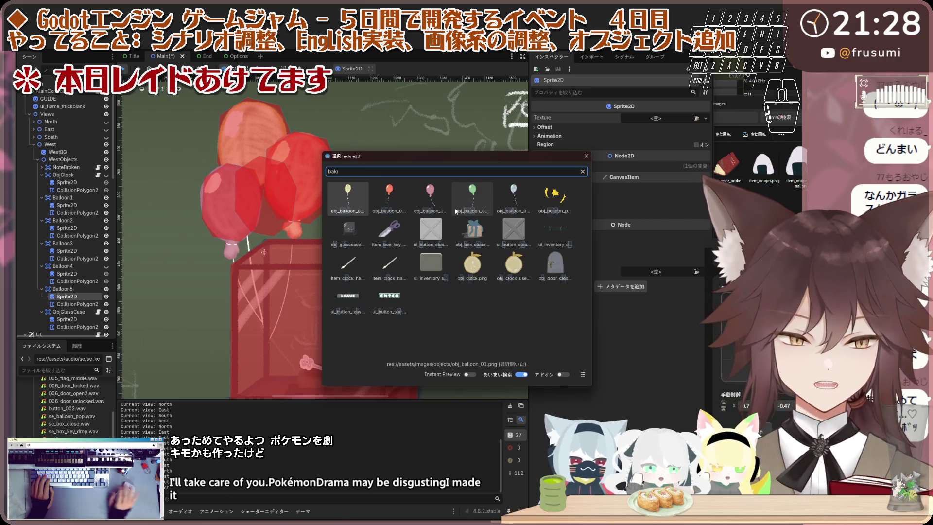
{"action": "left_click", "coordinate": [582, 374]}
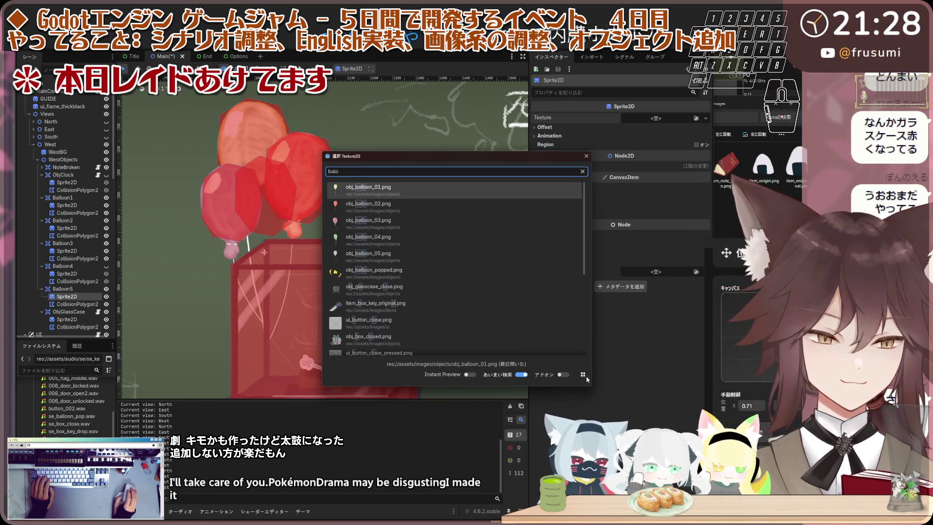
{"action": "double_click", "coordinate": [413, 251]}
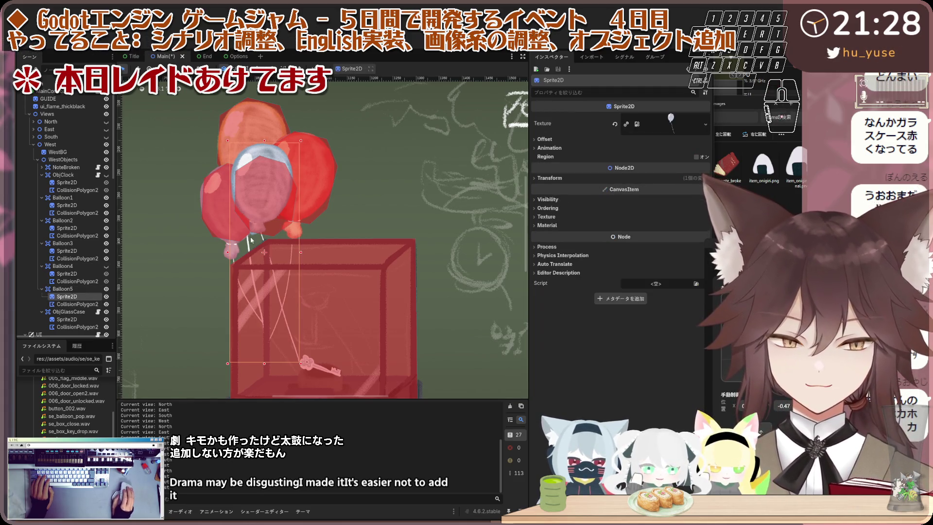
{"action": "mouse_move", "coordinate": [264, 254]}
{"action": "left_mouse_down"}
{"action": "mouse_move", "coordinate": [260, 199]}
{"action": "mouse_move", "coordinate": [228, 231]}
{"action": "mouse_move", "coordinate": [228, 172]}
{"action": "mouse_move", "coordinate": [217, 158]}
{"action": "mouse_move", "coordinate": [226, 174]}
{"action": "mouse_move", "coordinate": [230, 139]}
{"action": "left_mouse_up"}
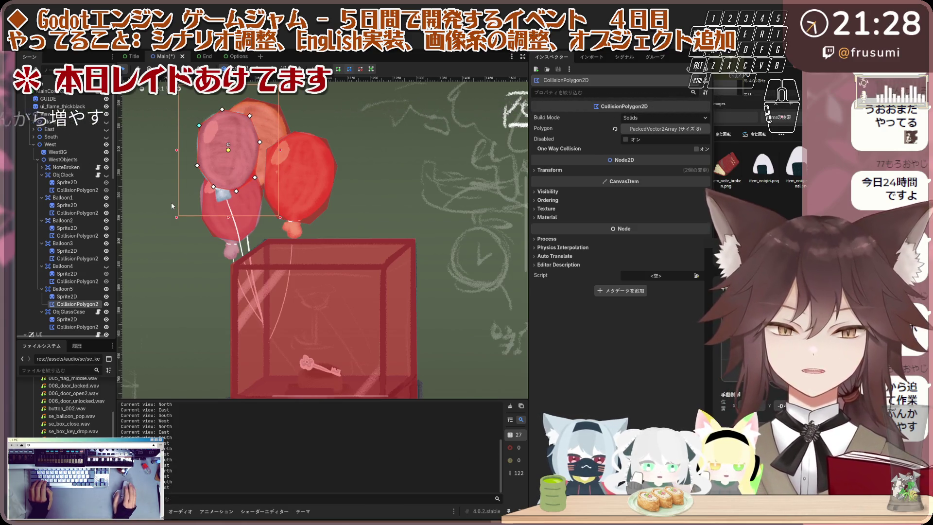
Step: Hide Balloon4, nudge Balloon5's polygon, and drag its bottom and right points to the balloon outline
{"action": "left_click", "coordinate": [107, 267]}
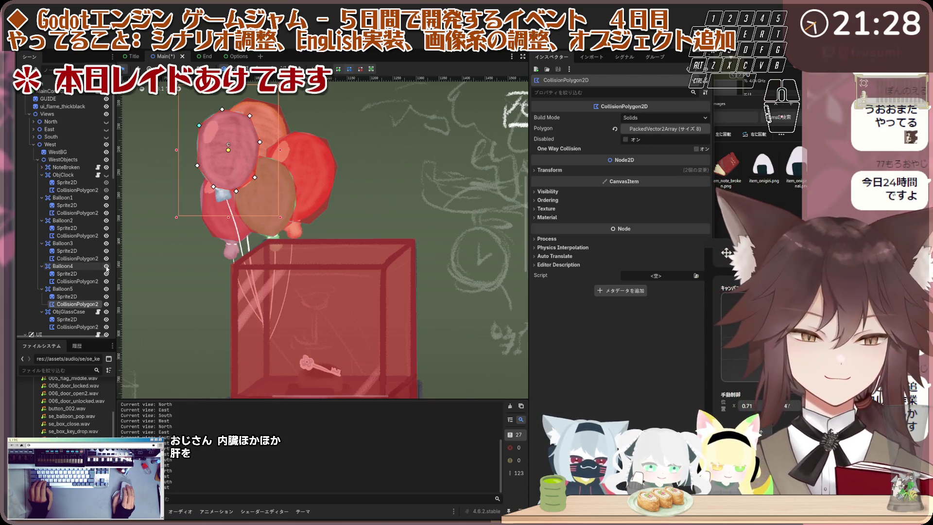
{"action": "scroll", "coordinate": [220, 147], "scroll_direction": "up", "scroll_amount": 1}
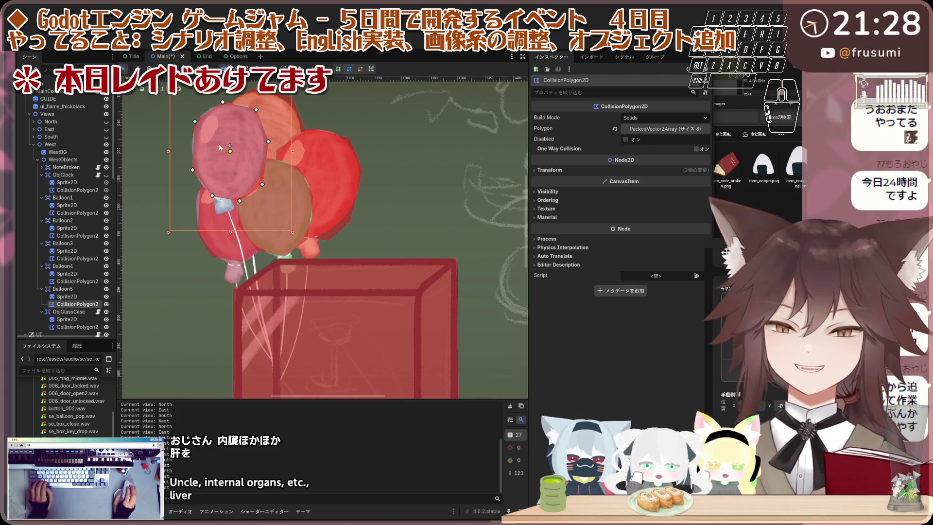
{"action": "left_click_drag", "start_coordinate": [227, 149], "coordinate": [230, 150]}
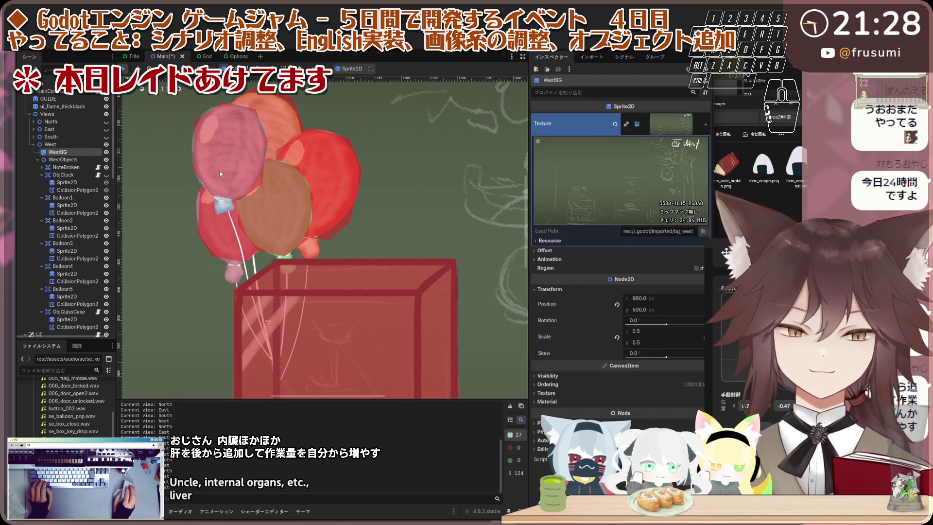
{"action": "left_click_drag", "start_coordinate": [239, 200], "coordinate": [236, 200]}
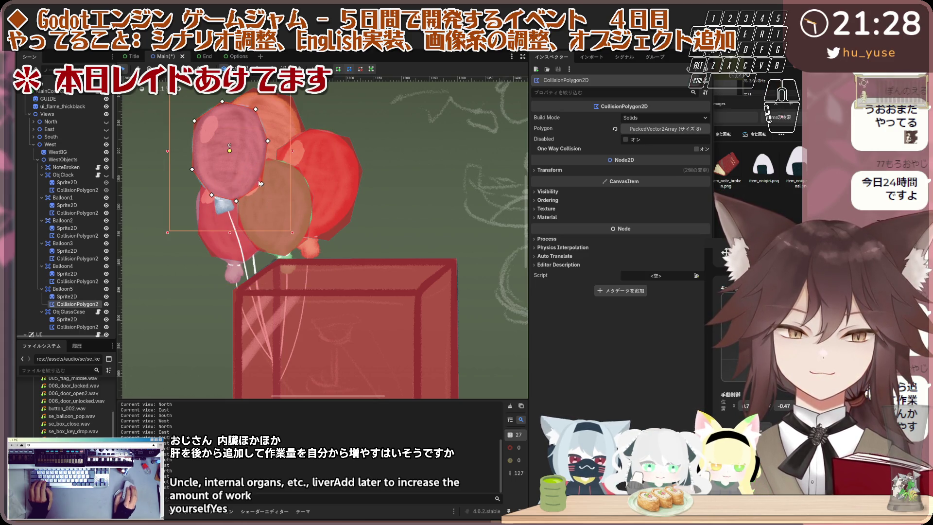
{"action": "left_click_drag", "start_coordinate": [262, 184], "coordinate": [260, 183]}
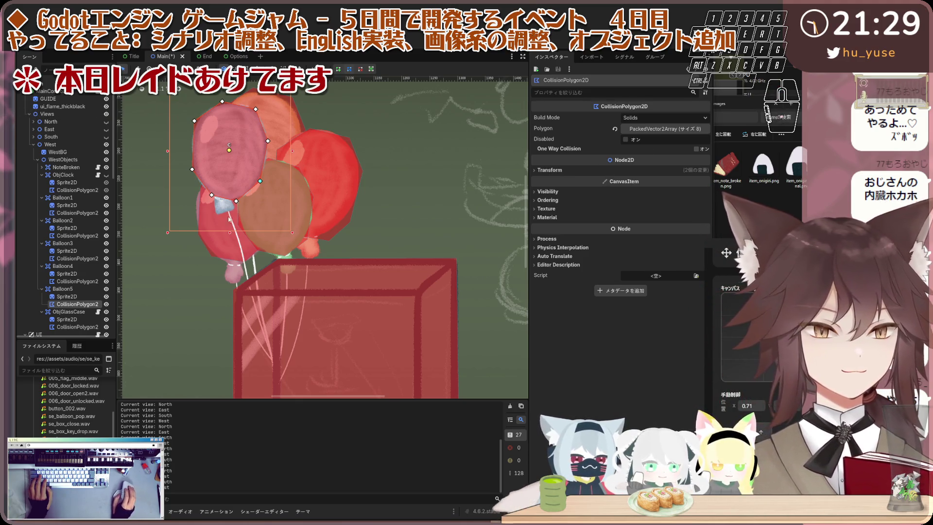
Step: Review Balloon3's and Balloon1's collision polygons across the cluster, ending with Balloon1 selected
{"action": "left_click", "coordinate": [208, 233]}
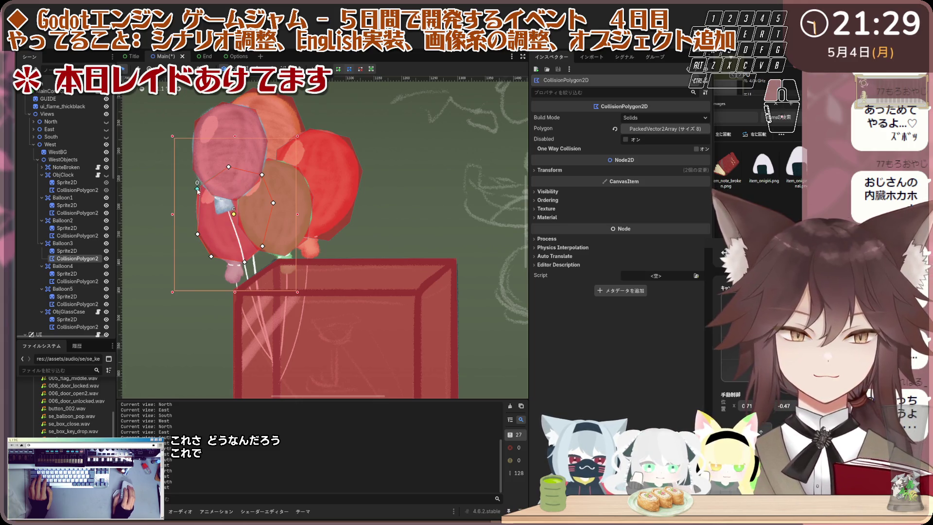
{"action": "left_click", "coordinate": [188, 219]}
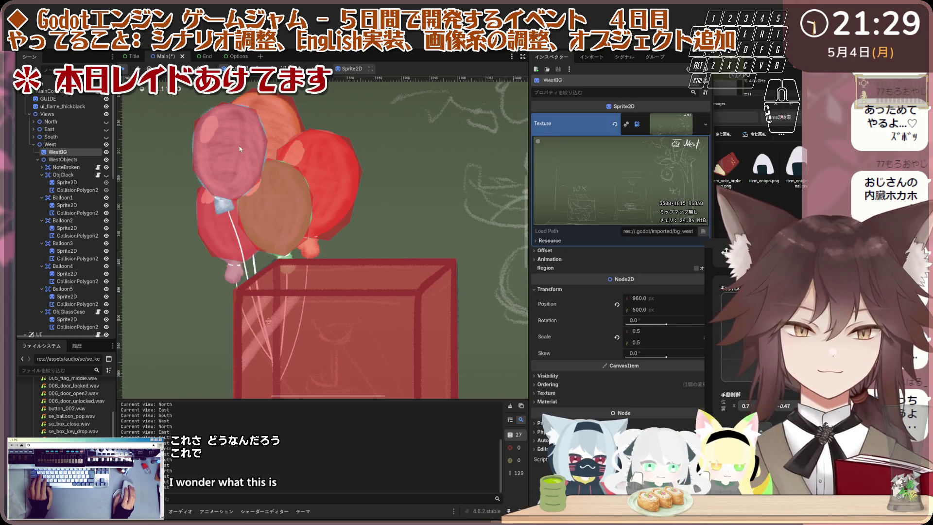
{"action": "scroll", "coordinate": [192, 202], "scroll_direction": "down", "scroll_amount": 2}
{"action": "scroll", "coordinate": [246, 183], "scroll_direction": "up", "scroll_amount": 1}
{"action": "scroll", "coordinate": [215, 160], "scroll_direction": "up", "scroll_amount": 1}
{"action": "scroll", "coordinate": [260, 166], "scroll_direction": "down", "scroll_amount": 2}
{"action": "scroll", "coordinate": [249, 175], "scroll_direction": "up", "scroll_amount": 1}
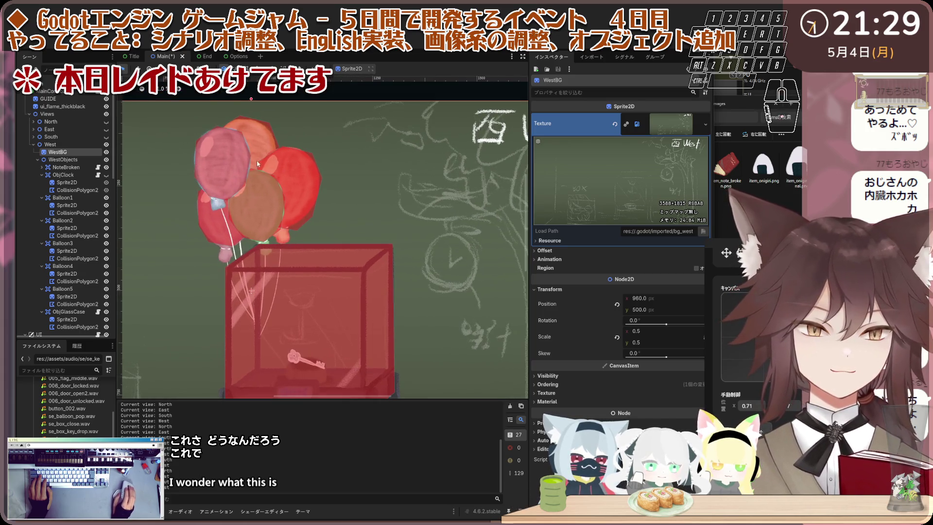
{"action": "left_click", "coordinate": [268, 129]}
{"action": "scroll", "coordinate": [270, 123], "scroll_direction": "up", "scroll_amount": 1}
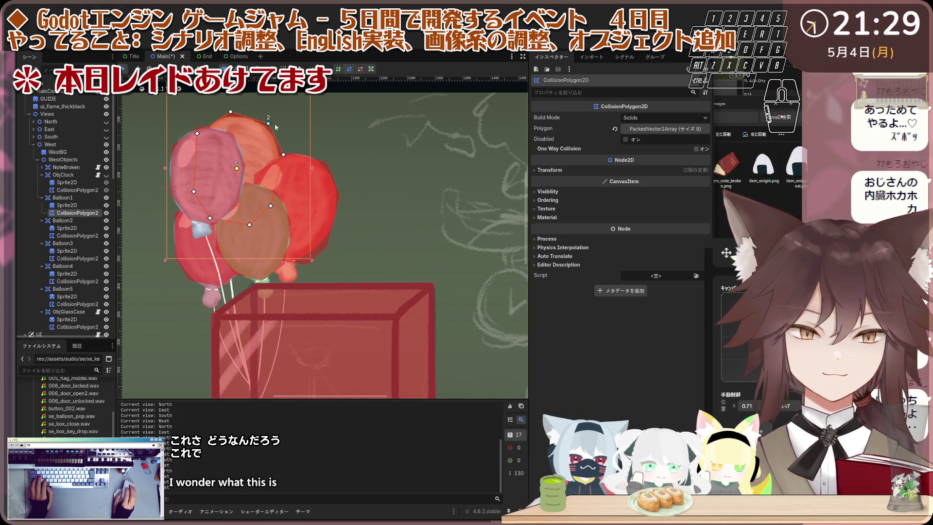
{"action": "left_click", "coordinate": [271, 126]}
{"action": "scroll", "coordinate": [257, 155], "scroll_direction": "down", "scroll_amount": 2}
{"action": "scroll", "coordinate": [252, 159], "scroll_direction": "up", "scroll_amount": 1}
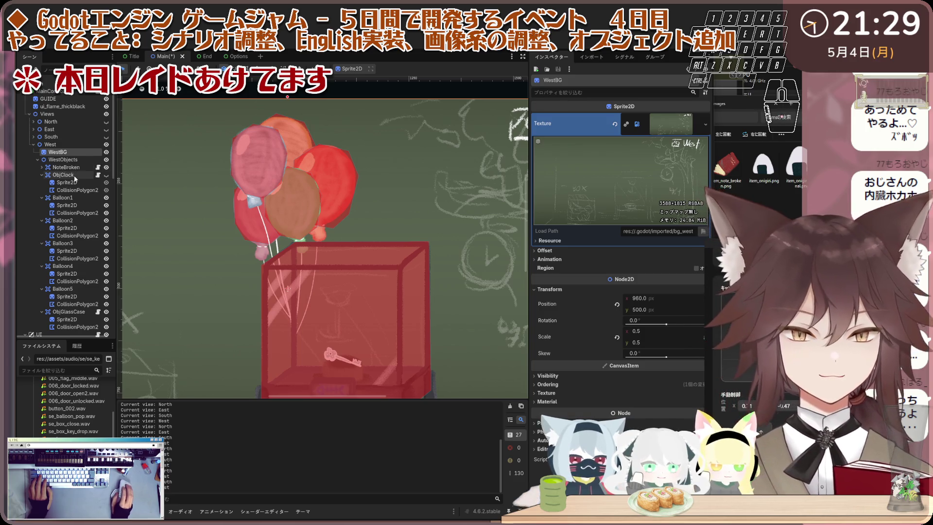
{"action": "left_click", "coordinate": [84, 198]}
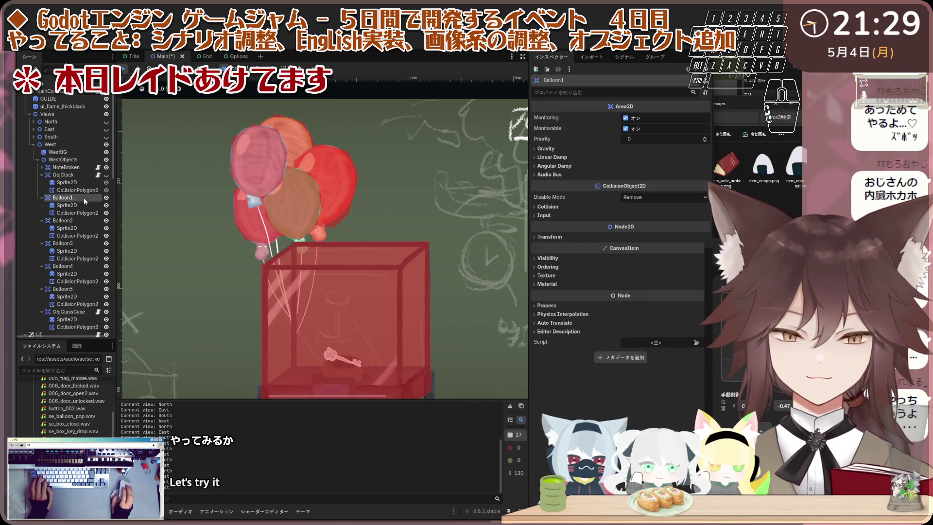
Step: Attach a new balloon_1.gd script to Balloon1 and filter the script list by 'ba'
{"action": "left_click", "coordinate": [102, 70]}
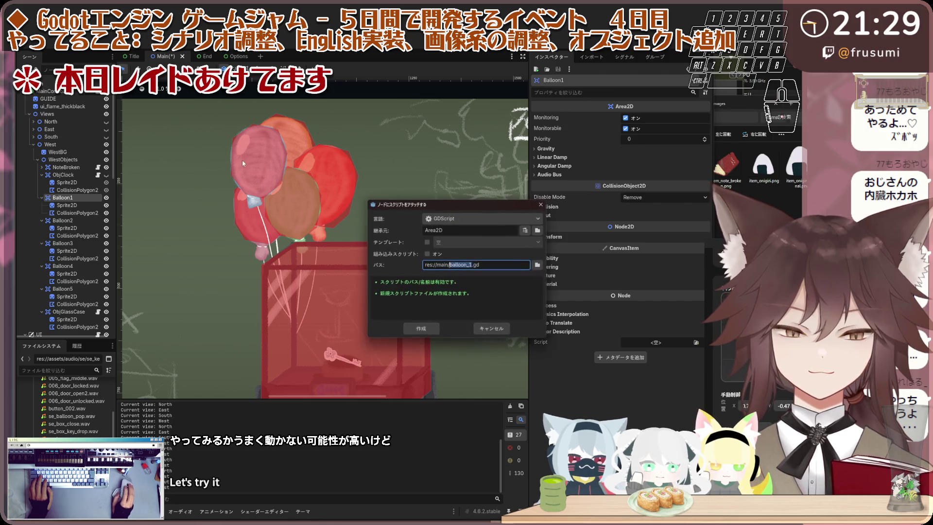
{"action": "left_click", "coordinate": [422, 329]}
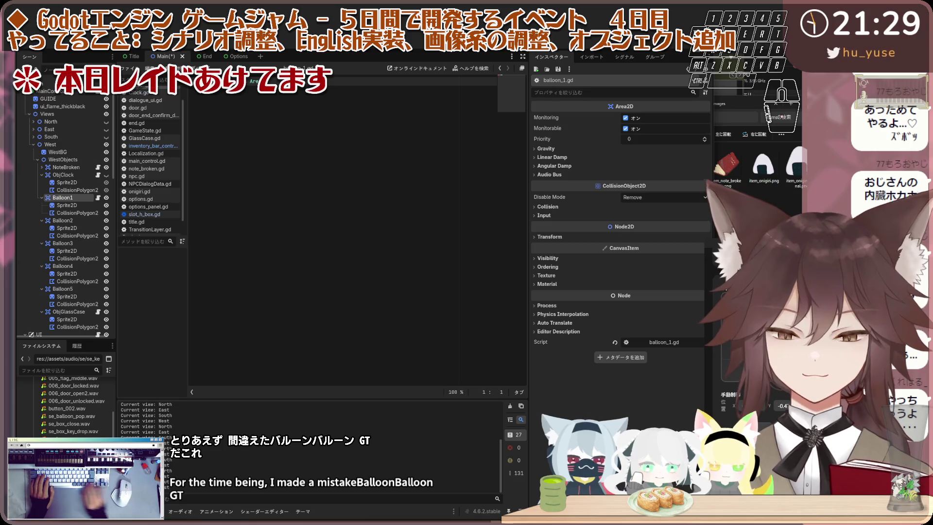
{"action": "type", "text": "ba"}
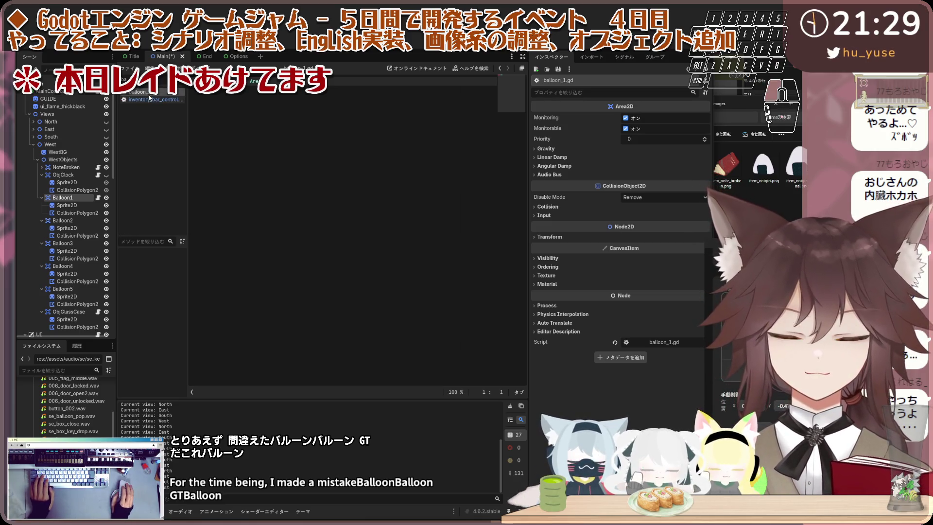
{"action": "right_click", "coordinate": [149, 96]}
{"action": "left_click", "coordinate": [184, 116]}
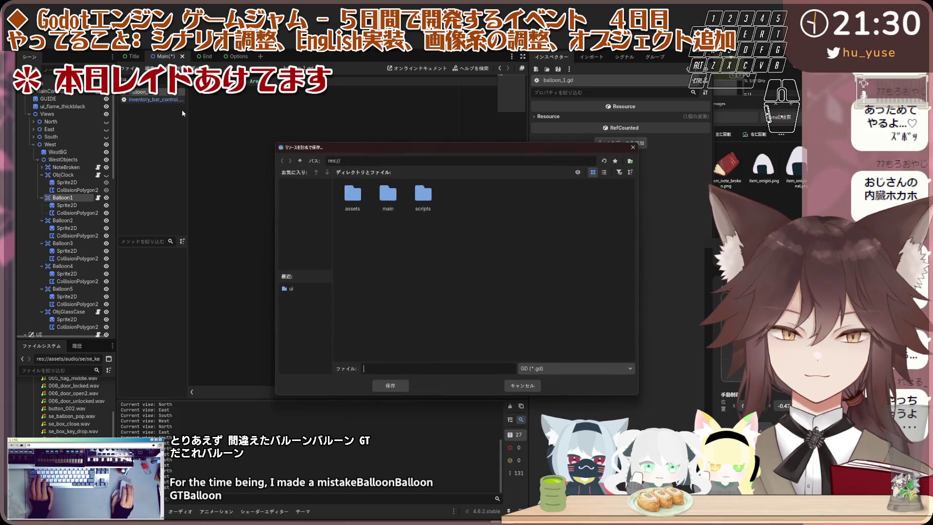
{"action": "key", "text": "Escape"}
Step: Close balloon_1.gd from the script list's context menu
{"action": "right_click", "coordinate": [144, 95]}
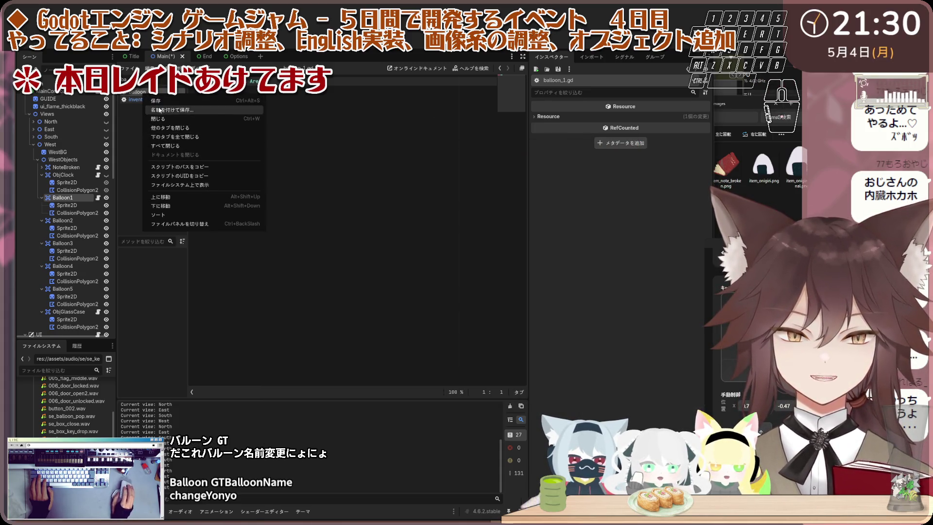
{"action": "key", "text": "Escape"}
{"action": "right_click", "coordinate": [93, 198]}
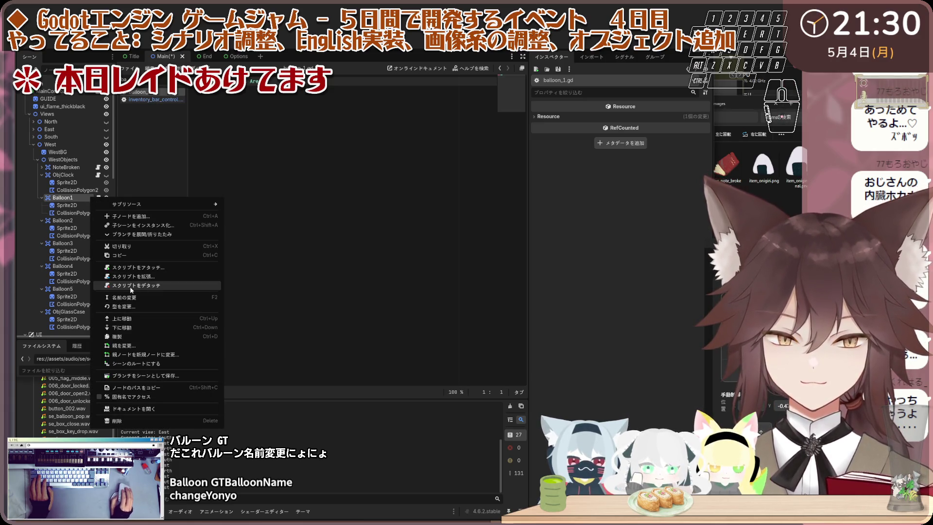
{"action": "left_click", "coordinate": [344, 237]}
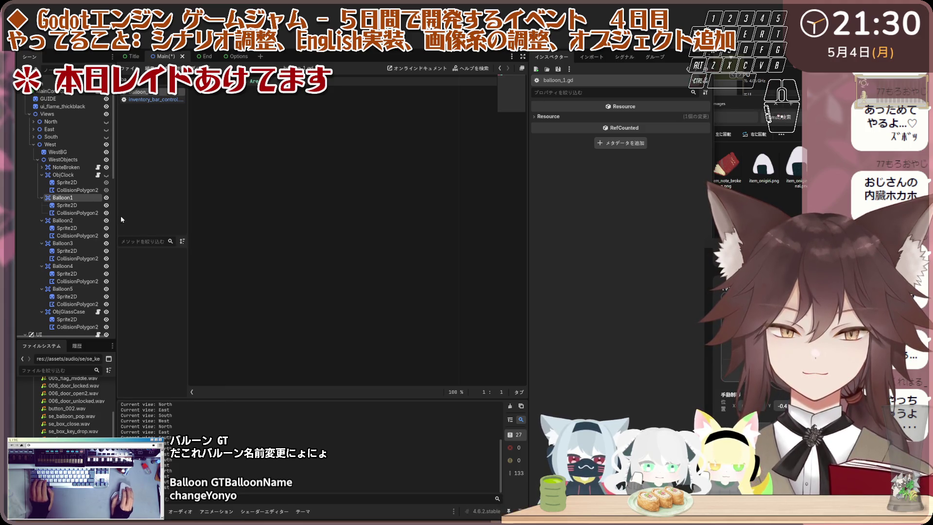
{"action": "left_click", "coordinate": [78, 190]}
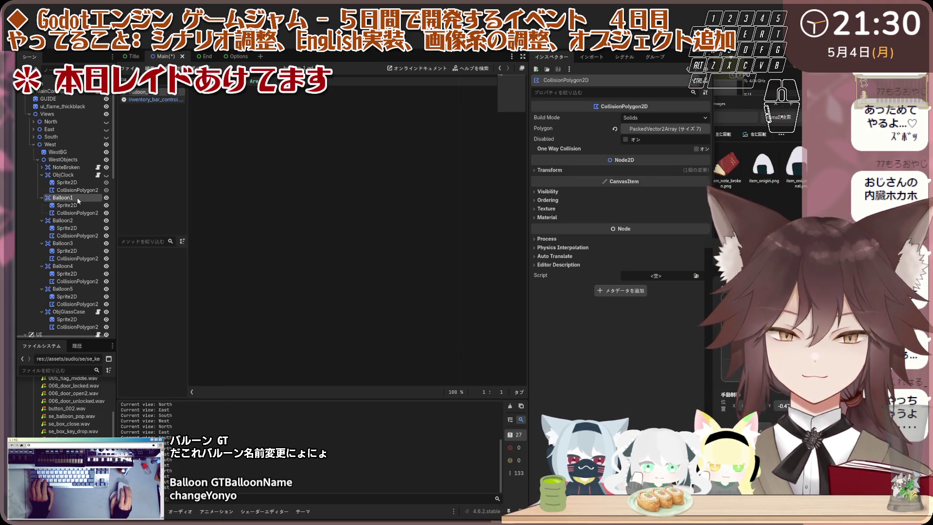
{"action": "left_click", "coordinate": [78, 198]}
{"action": "right_click", "coordinate": [157, 95]}
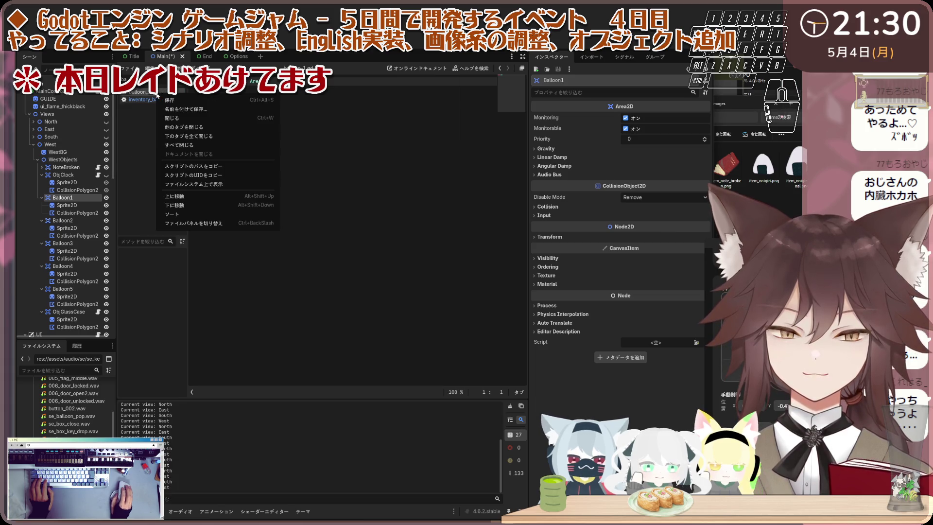
{"action": "scroll", "coordinate": [98, 430], "scroll_direction": "down", "scroll_amount": 2}
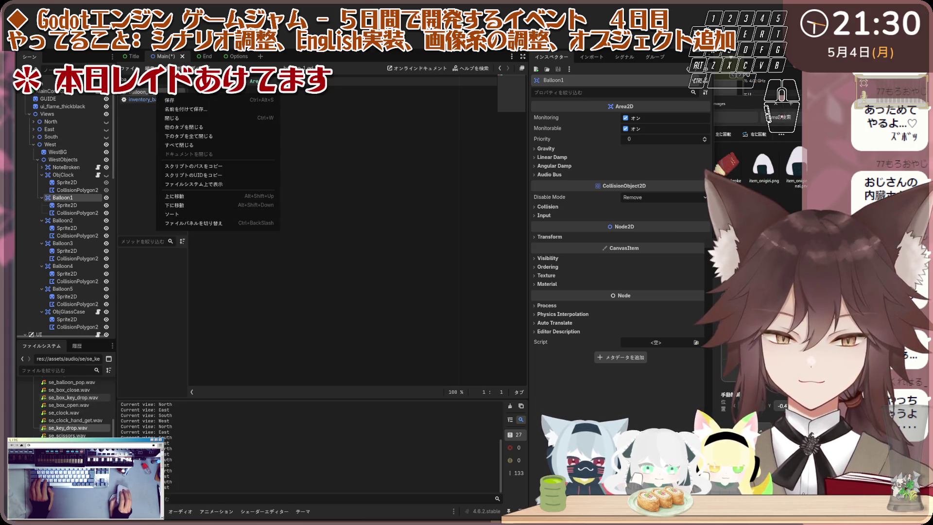
{"action": "left_click", "coordinate": [174, 118]}
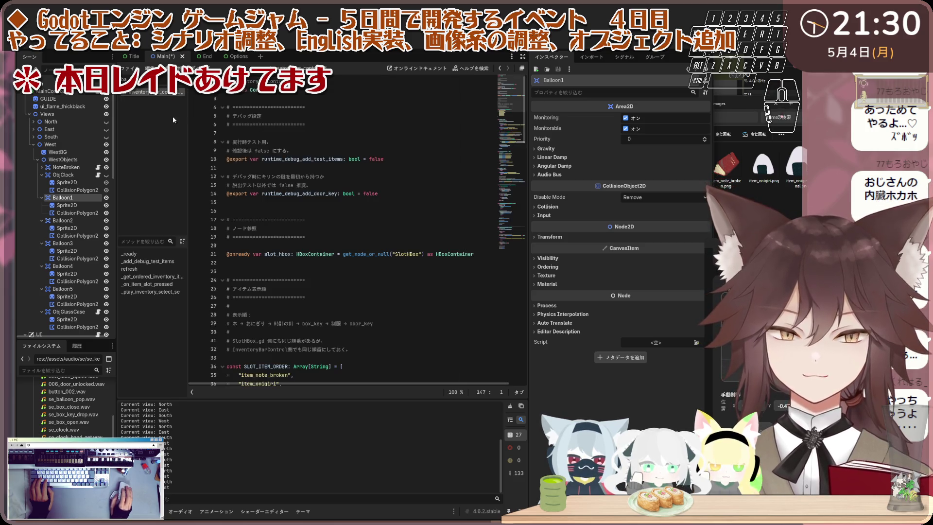
Step: Attach a new res://main/Balloon.gd script to Balloon1 and paste the balloon code into it
{"action": "right_click", "coordinate": [83, 201]}
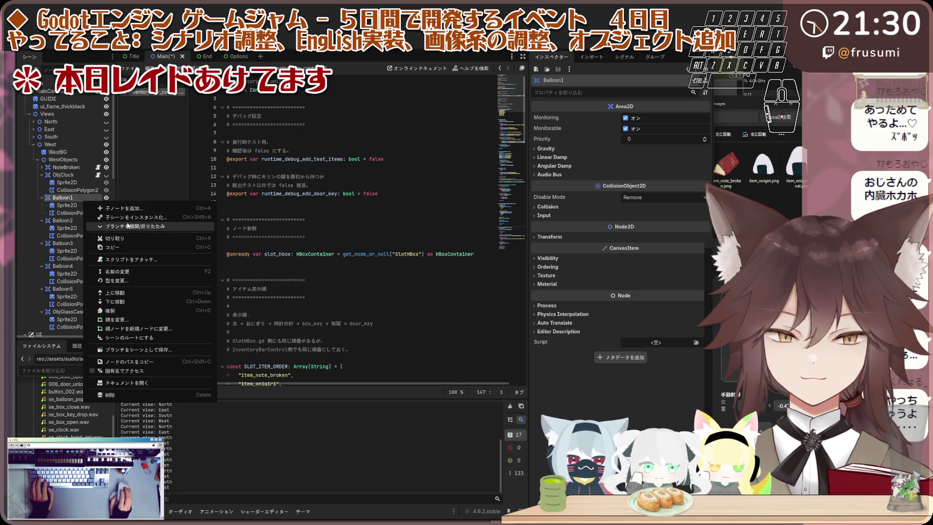
{"action": "left_click", "coordinate": [134, 260]}
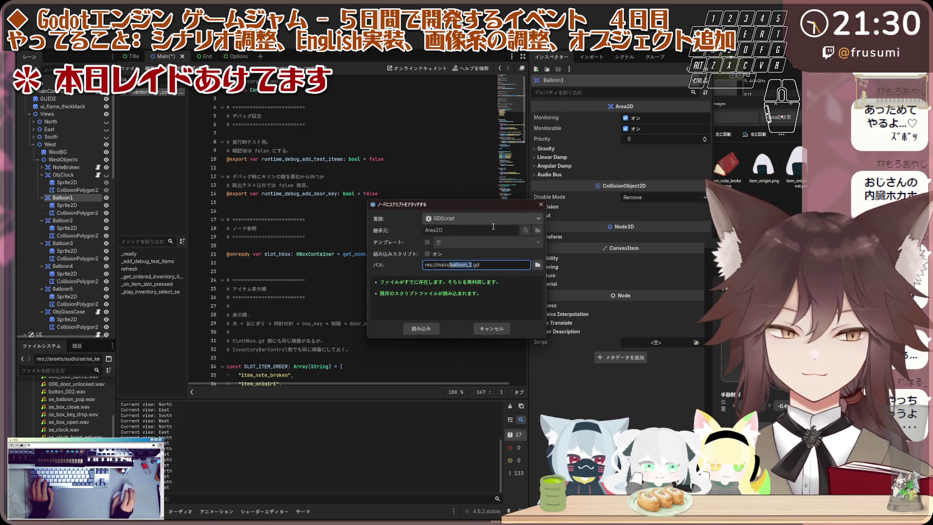
{"action": "type", "text": "balloon"}
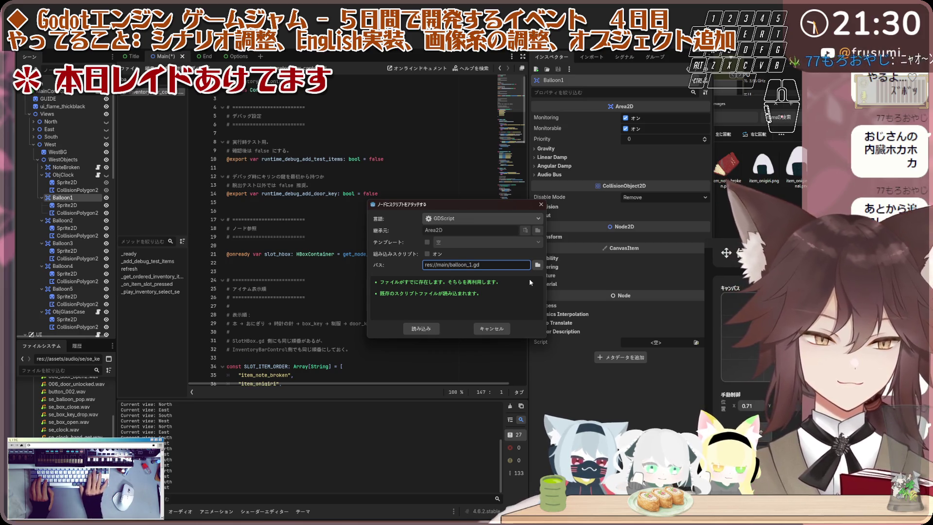
{"action": "key", "text": "Left"}
{"action": "key", "text": "Left"}
{"action": "key", "text": "Left"}
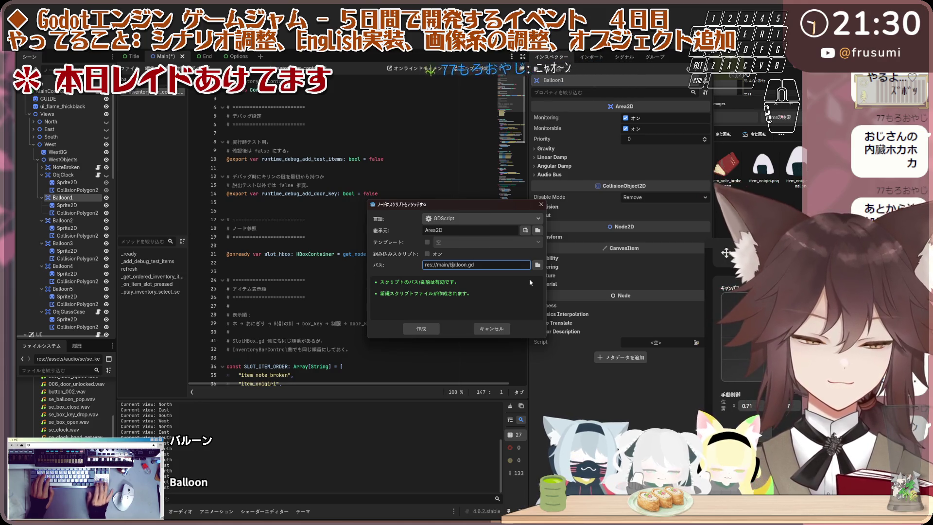
{"action": "left_click", "coordinate": [420, 328]}
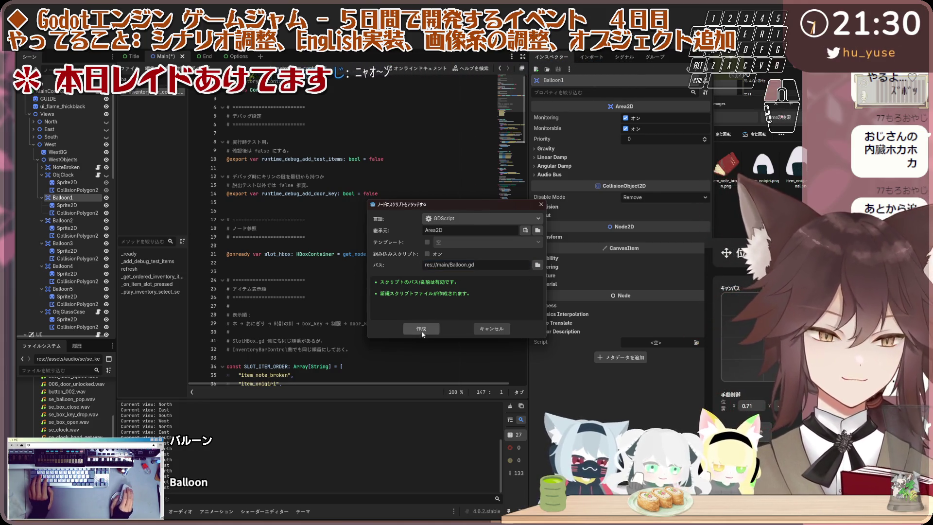
{"action": "left_click", "coordinate": [466, 244]}
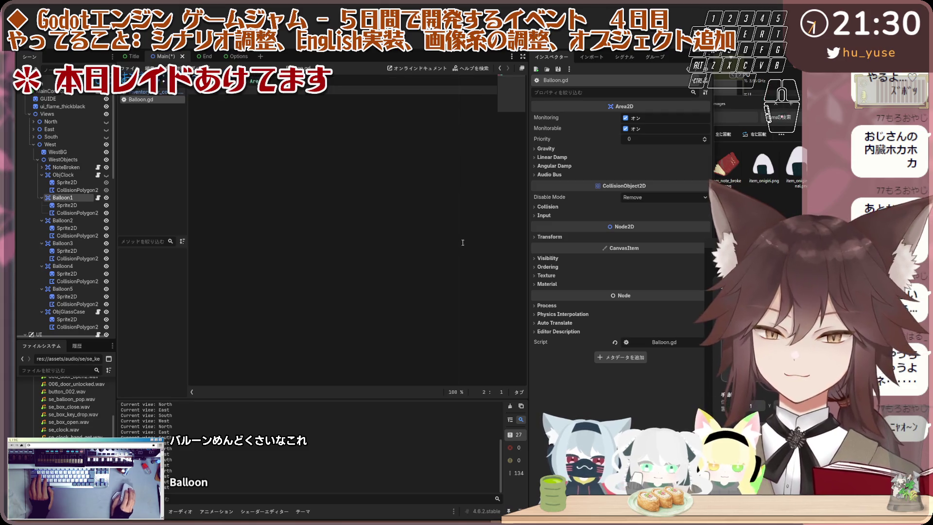
{"action": "key", "text": "ctrl+v"}
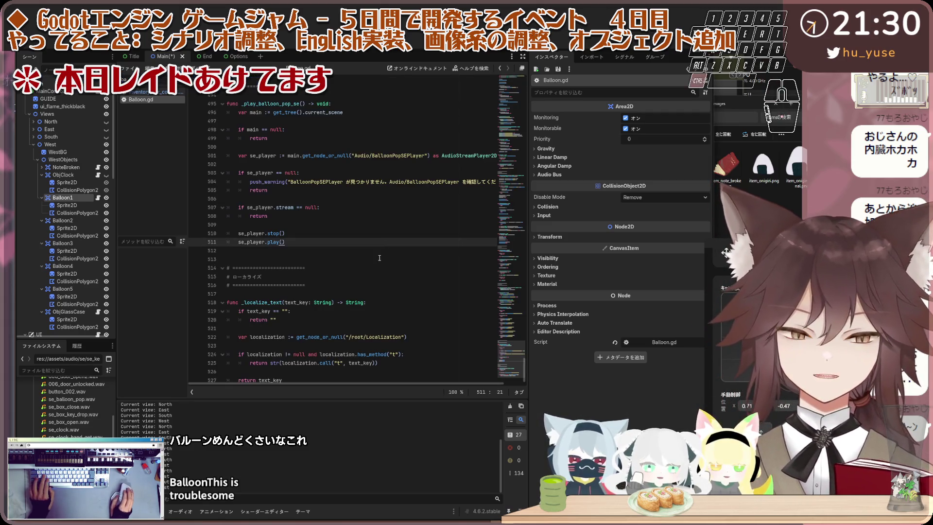
{"action": "key", "text": "ctrl+s"}
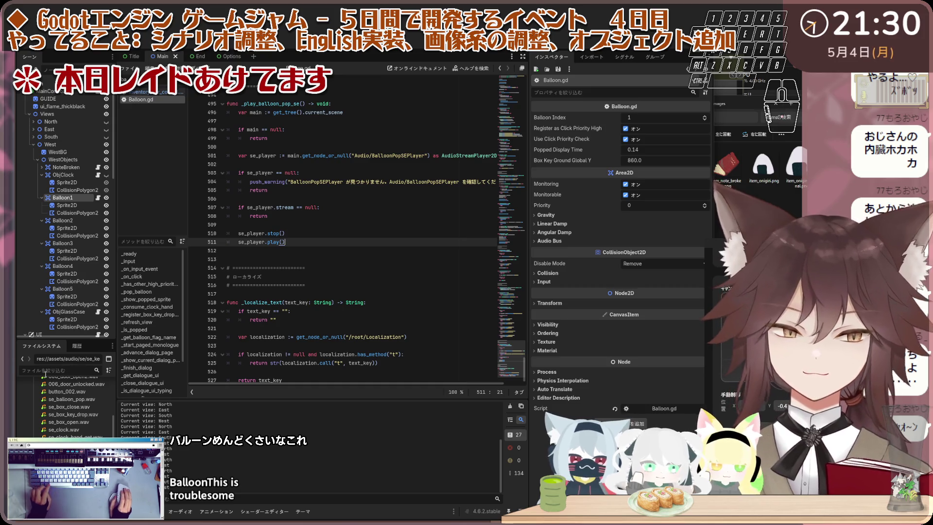
{"action": "scroll", "coordinate": [96, 148], "scroll_direction": "down", "scroll_amount": 10}
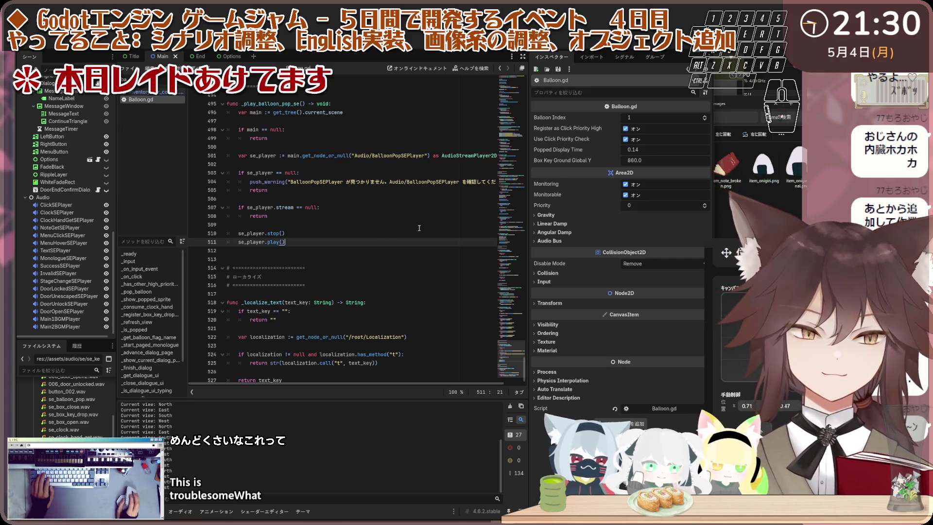
{"action": "left_click", "coordinate": [454, 182]}
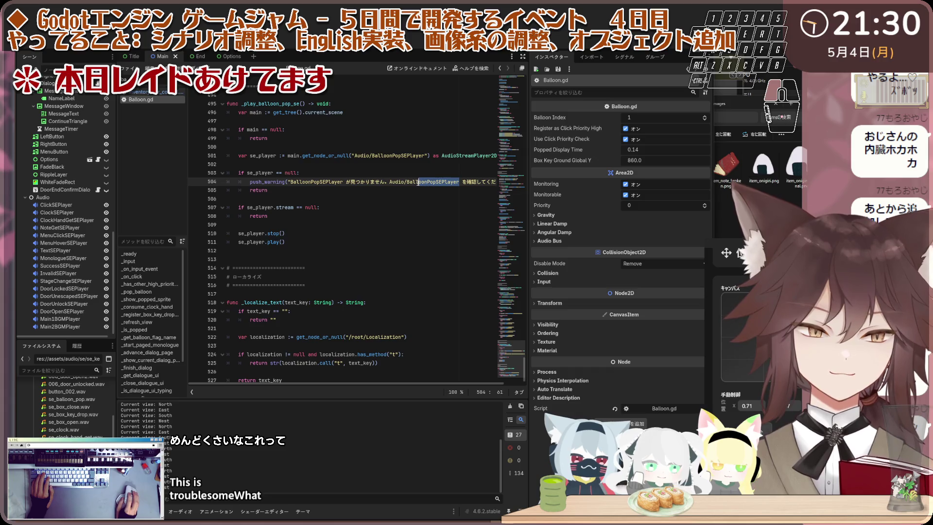
{"action": "left_click", "coordinate": [432, 210]}
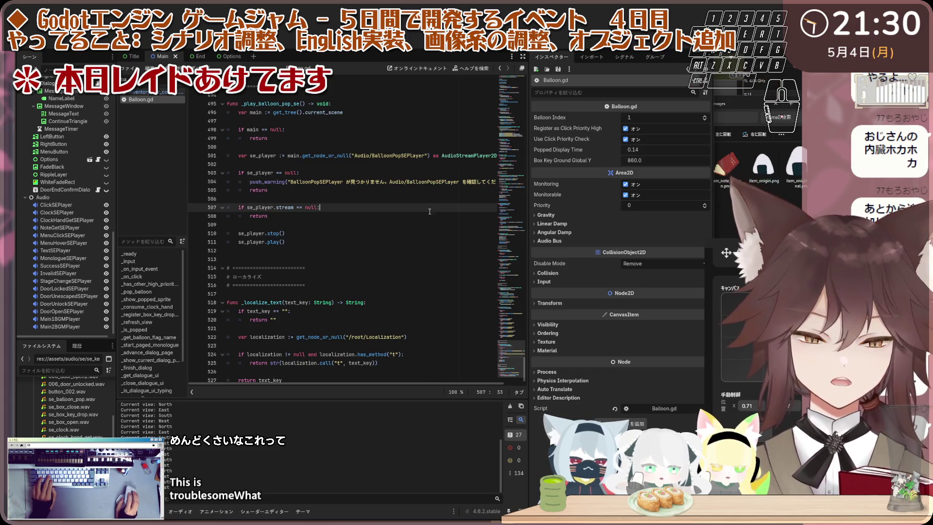
Step: Duplicate ClockSEPlayer and rename the copy BalloonPopSEPlayer
{"action": "left_click", "coordinate": [57, 212]}
{"action": "key", "text": "ctrl+d"}
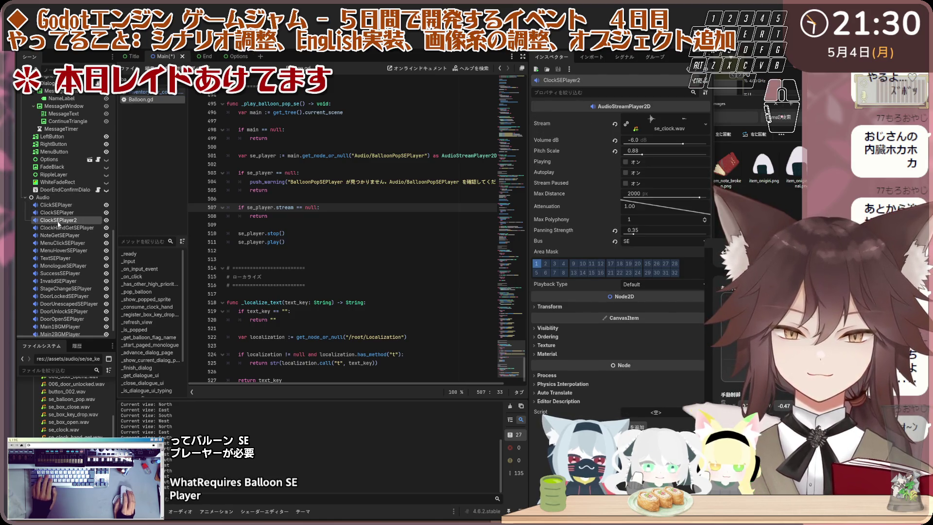
{"action": "type", "text": "BalloonPopSEPlayer"}
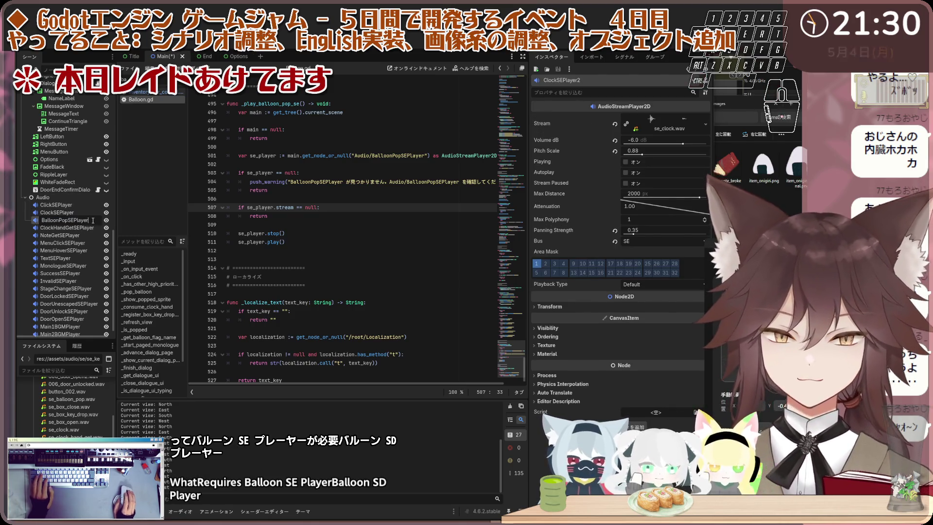
{"action": "key", "text": "Return"}
{"action": "key", "text": "Up"}
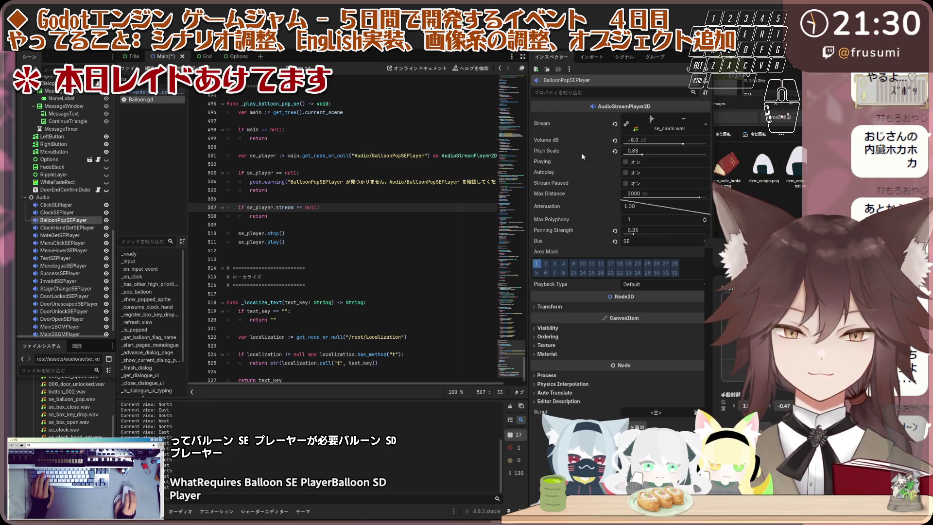
Step: Load se_balloon_pop.wav as its stream, set pitch scale to 1.5, and run the game
{"action": "left_click", "coordinate": [615, 125]}
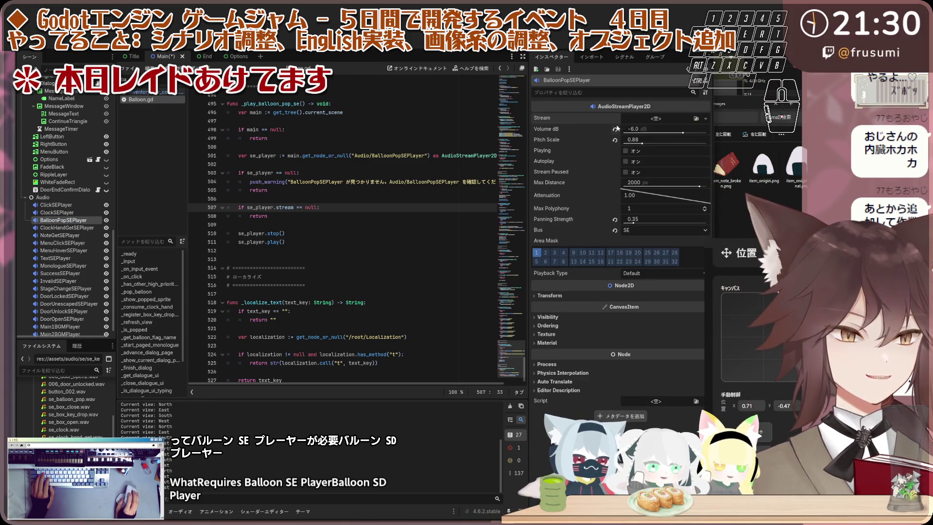
{"action": "left_click", "coordinate": [698, 119]}
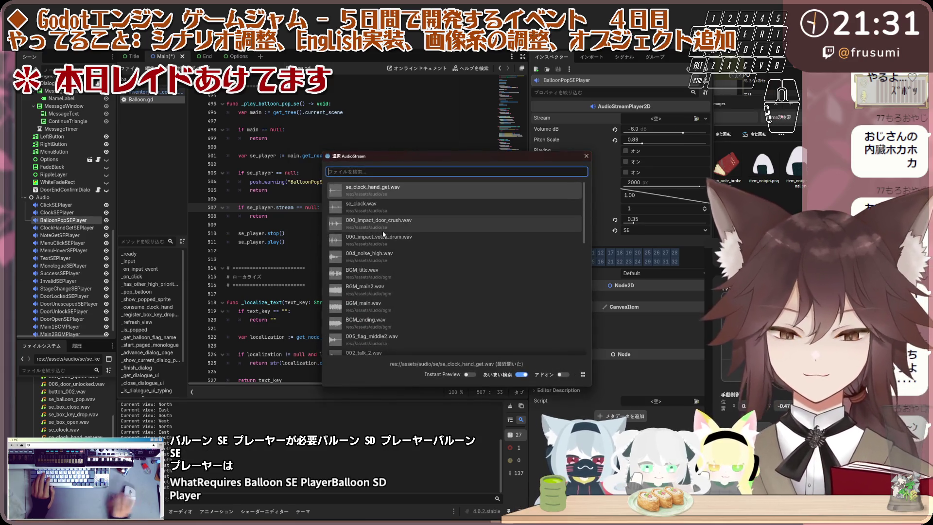
{"action": "type", "text": "bal"}
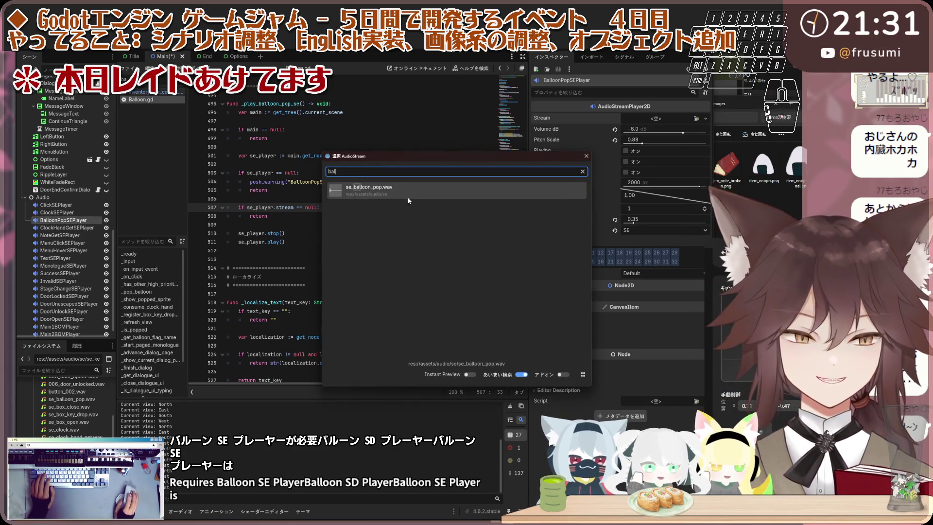
{"action": "key", "text": "Return"}
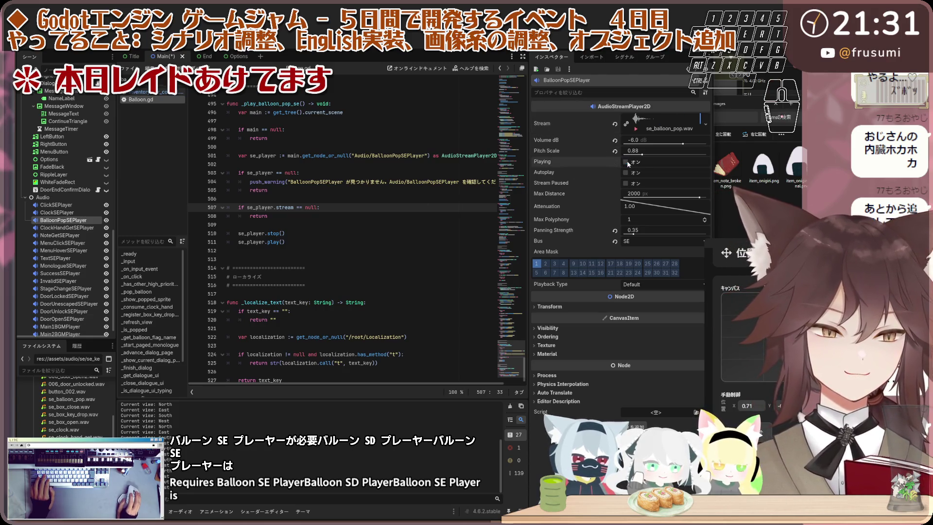
{"action": "left_click", "coordinate": [643, 154]}
{"action": "left_click", "coordinate": [651, 155]}
{"action": "left_click", "coordinate": [634, 164]}
{"action": "left_click", "coordinate": [655, 155]}
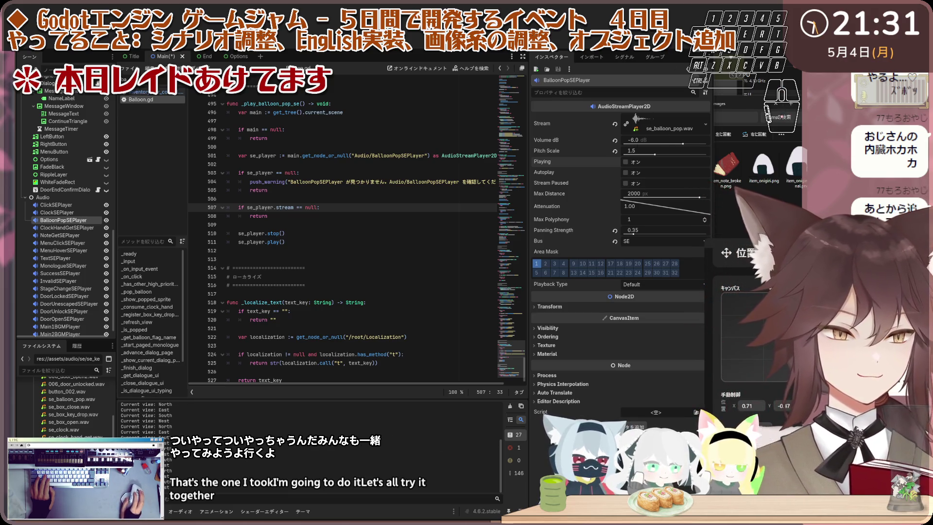
{"action": "key", "text": "F5"}
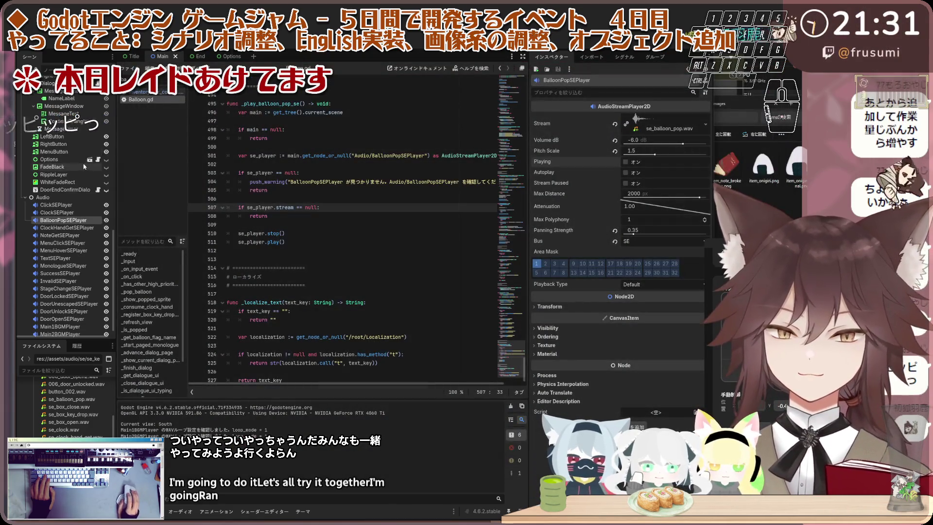
{"action": "scroll", "coordinate": [84, 162], "scroll_direction": "up", "scroll_amount": 5}
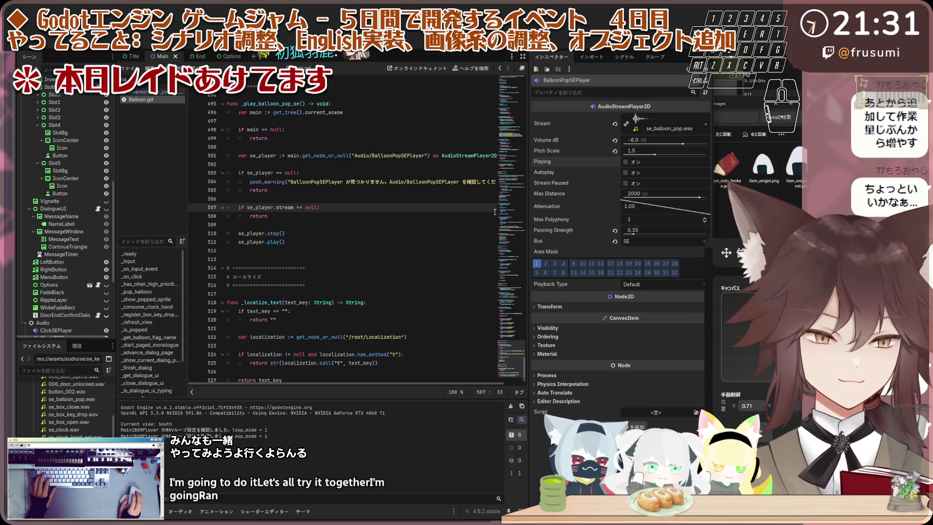
{"action": "scroll", "coordinate": [467, 233], "scroll_direction": "up", "scroll_amount": 2}
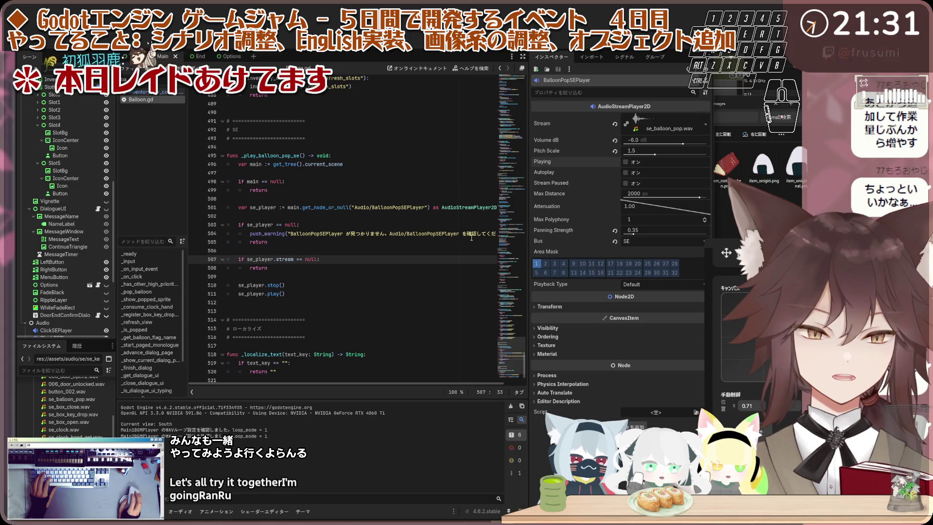
{"action": "scroll", "coordinate": [461, 261], "scroll_direction": "up", "scroll_amount": 14}
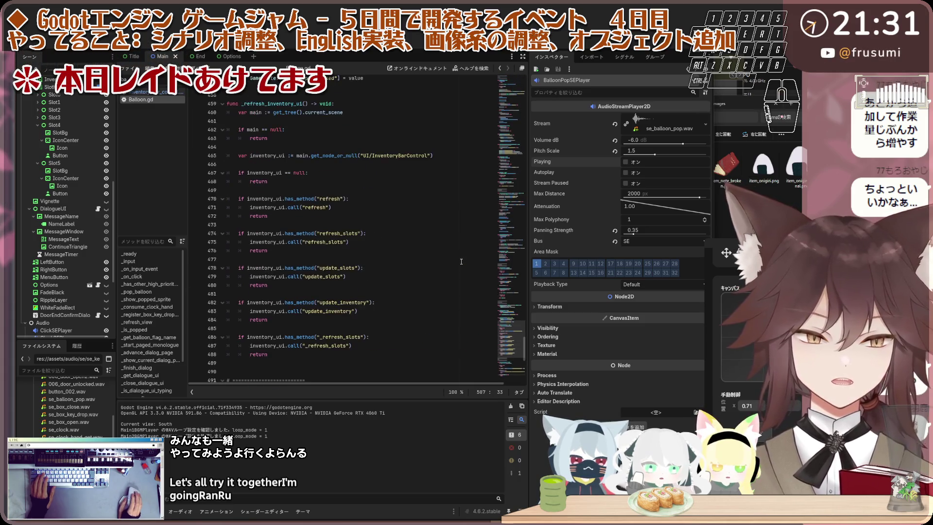
{"action": "scroll", "coordinate": [461, 261], "scroll_direction": "up", "scroll_amount": 5}
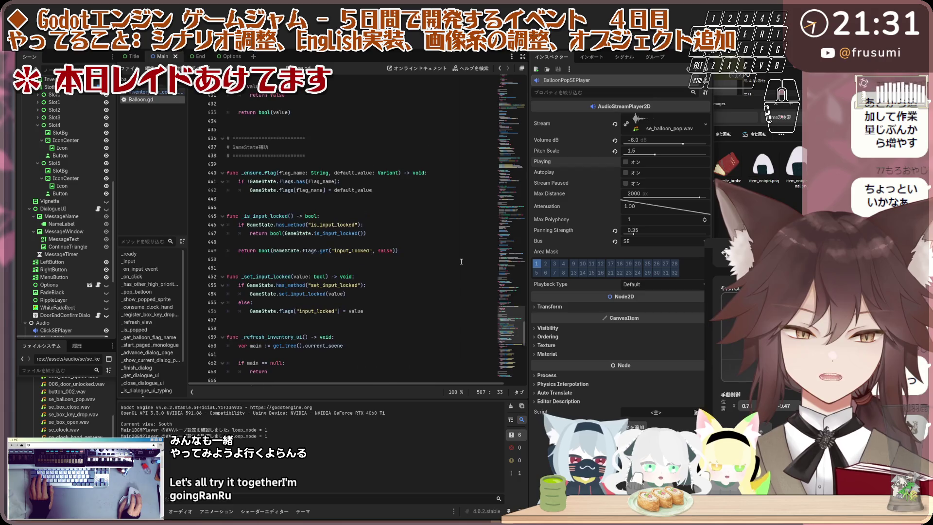
{"action": "scroll", "coordinate": [461, 262], "scroll_direction": "up", "scroll_amount": 14}
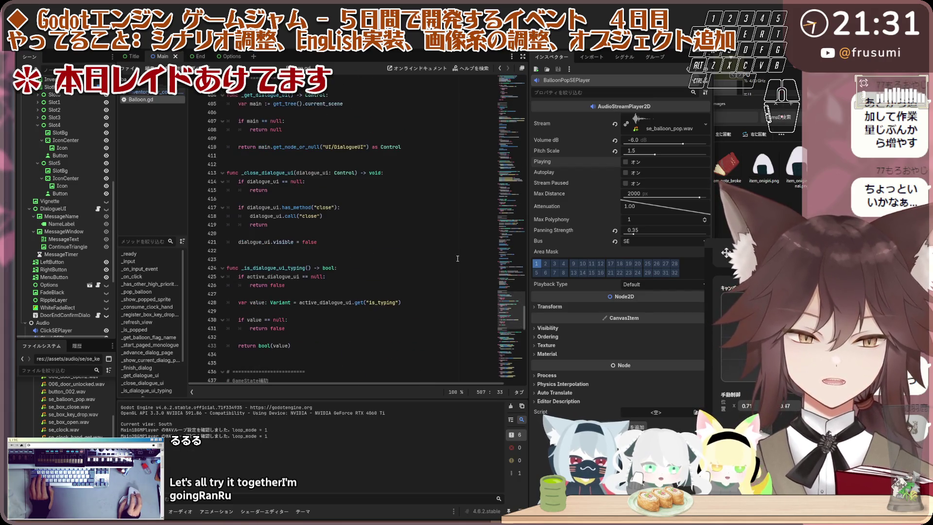
{"action": "scroll", "coordinate": [457, 258], "scroll_direction": "up", "scroll_amount": 11}
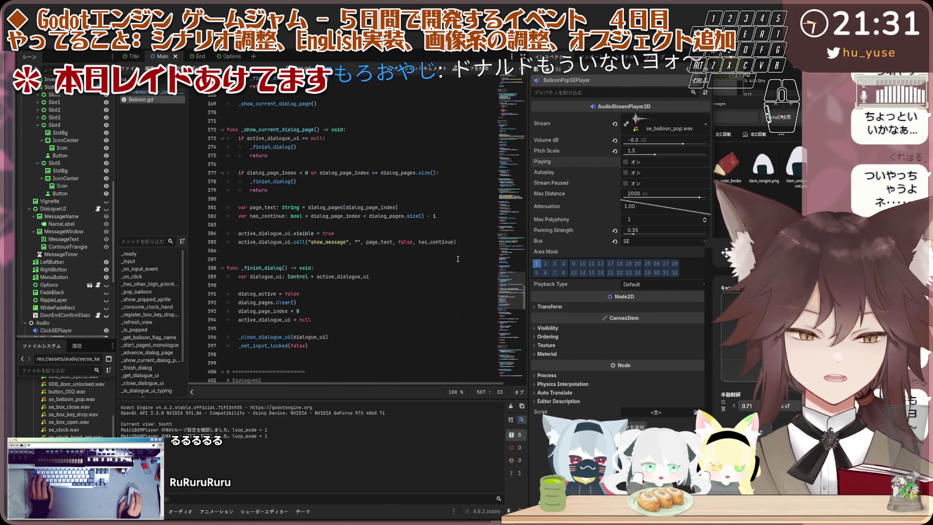
{"action": "scroll", "coordinate": [457, 257], "scroll_direction": "down", "scroll_amount": 5}
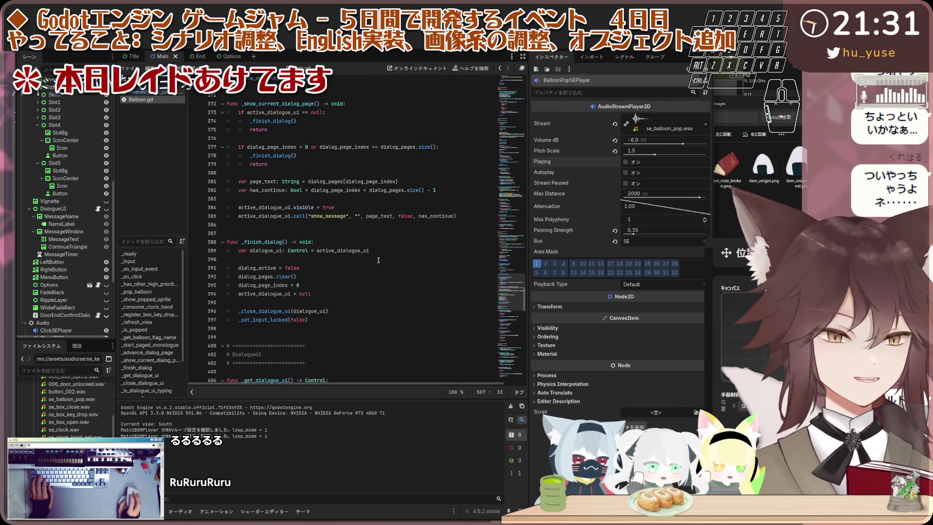
Step: Attach the existing res://main/Balloon.gd script to Balloon2
{"action": "scroll", "coordinate": [75, 176], "scroll_direction": "up", "scroll_amount": 5}
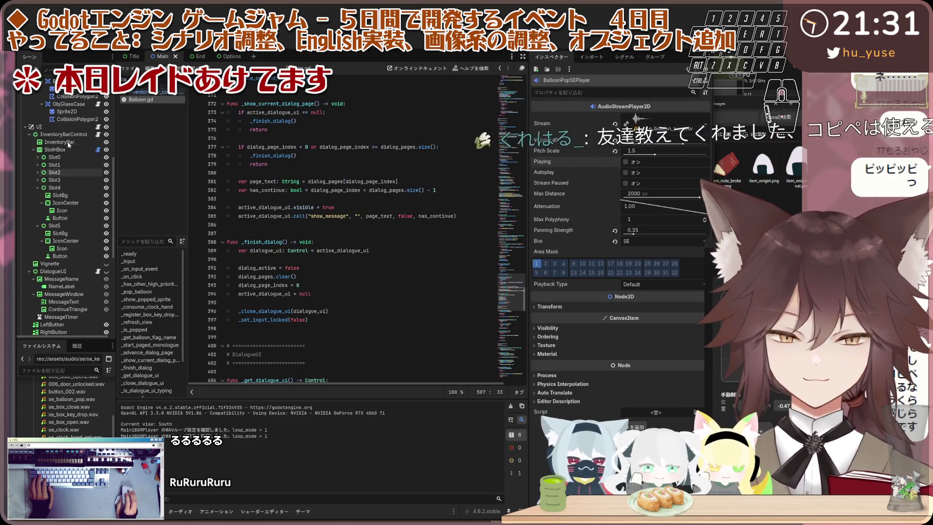
{"action": "scroll", "coordinate": [75, 176], "scroll_direction": "up", "scroll_amount": 7}
{"action": "left_click", "coordinate": [79, 165]}
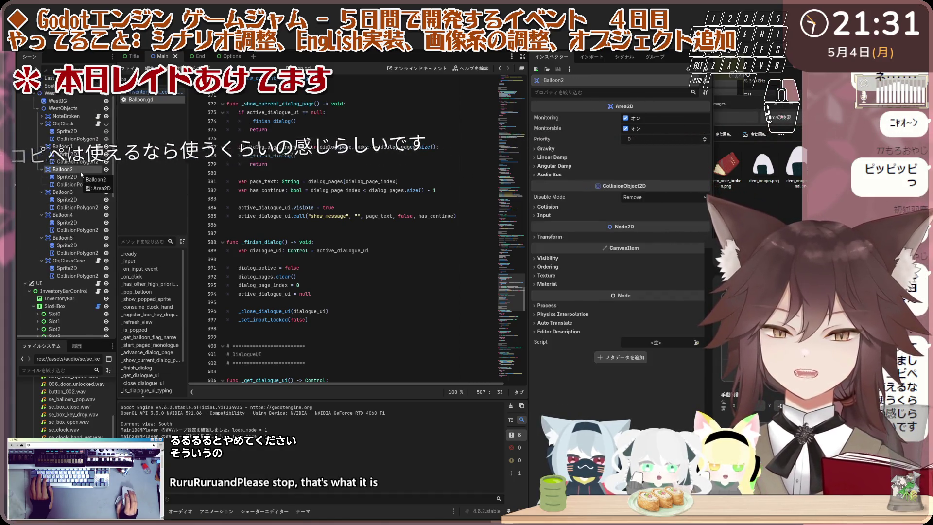
{"action": "right_click", "coordinate": [80, 173]}
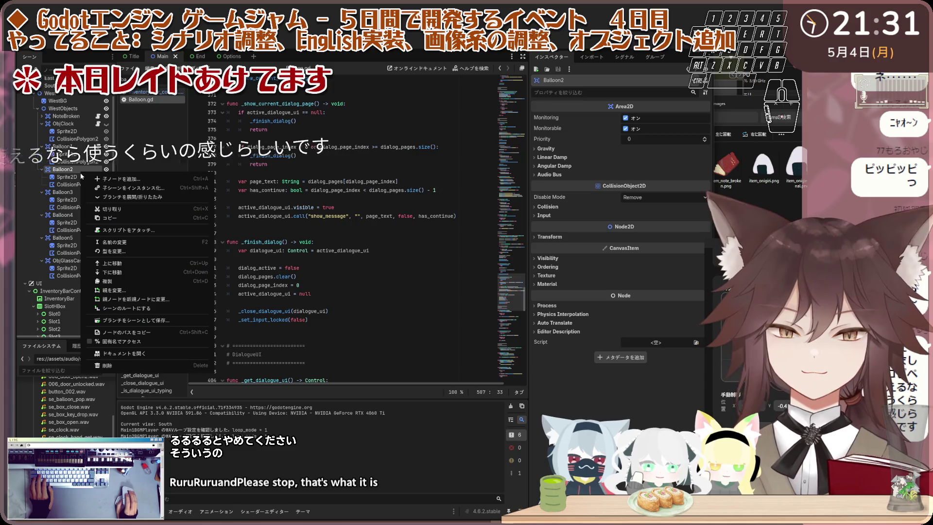
{"action": "left_click", "coordinate": [150, 232]}
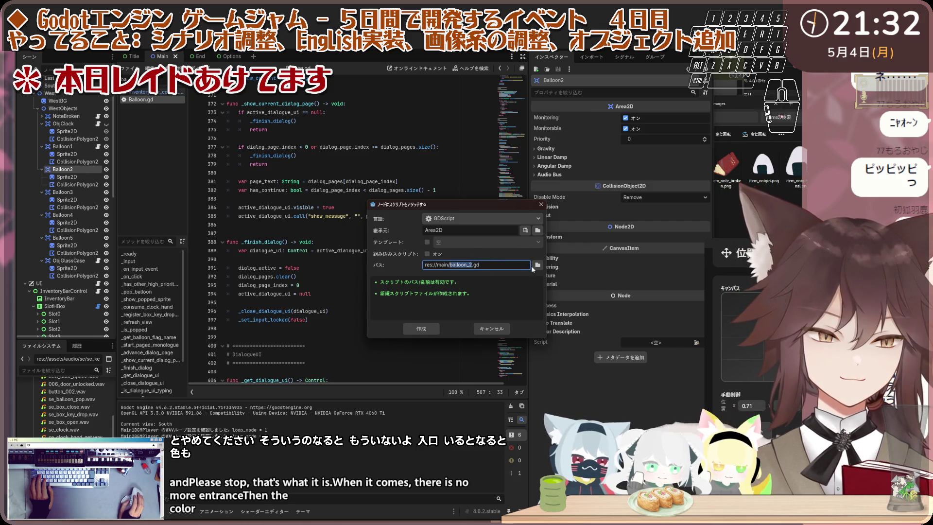
{"action": "left_click", "coordinate": [536, 265]}
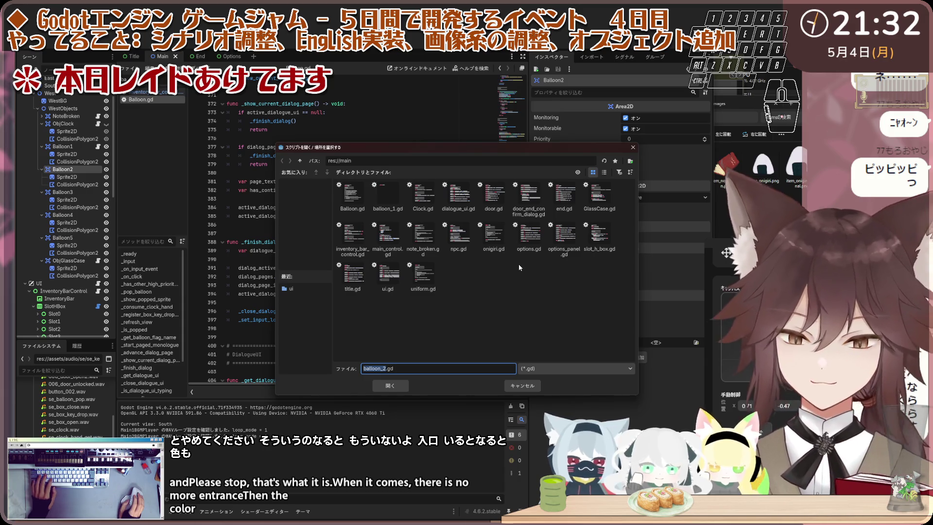
{"action": "left_click", "coordinate": [360, 202]}
{"action": "left_click", "coordinate": [391, 385]}
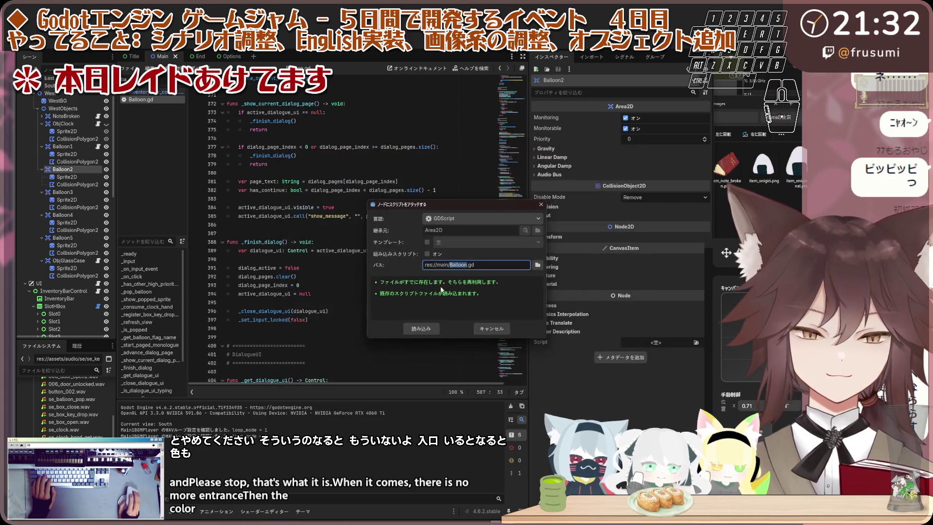
{"action": "left_click", "coordinate": [422, 329]}
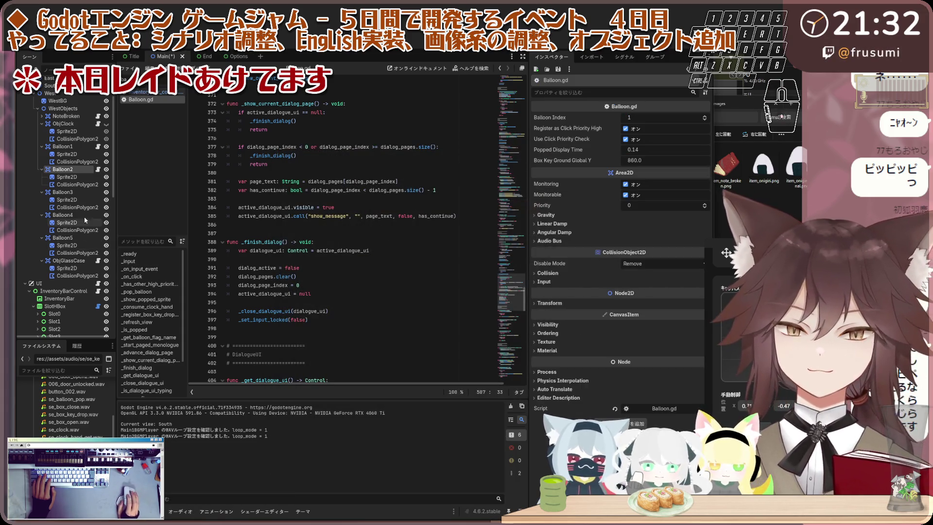
Step: Attach the shared Balloon.gd script to Balloon3
{"action": "right_click", "coordinate": [79, 194]}
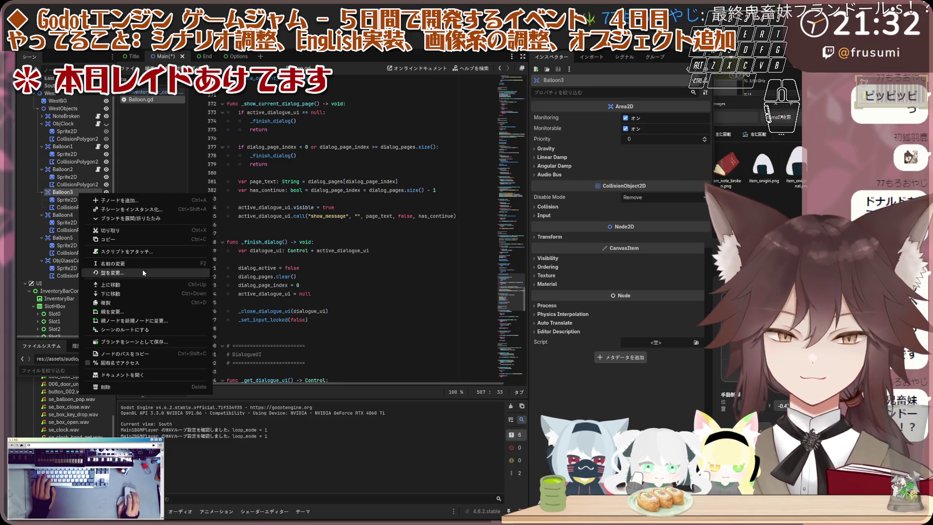
{"action": "left_click", "coordinate": [143, 252]}
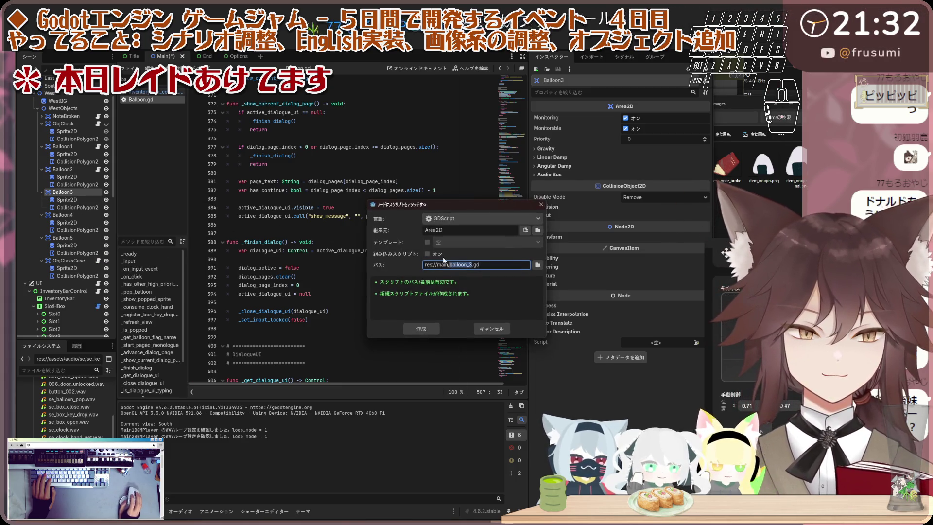
{"action": "left_click", "coordinate": [537, 264]}
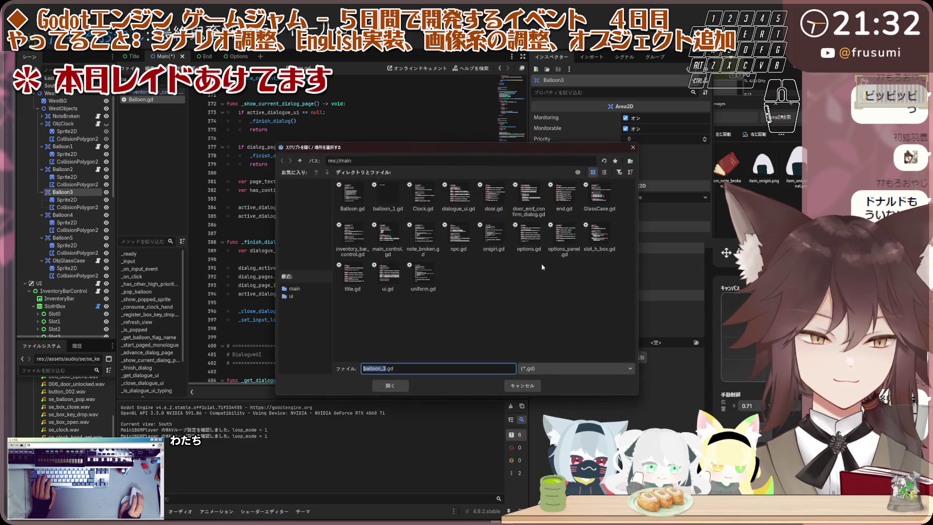
{"action": "left_click", "coordinate": [352, 197]}
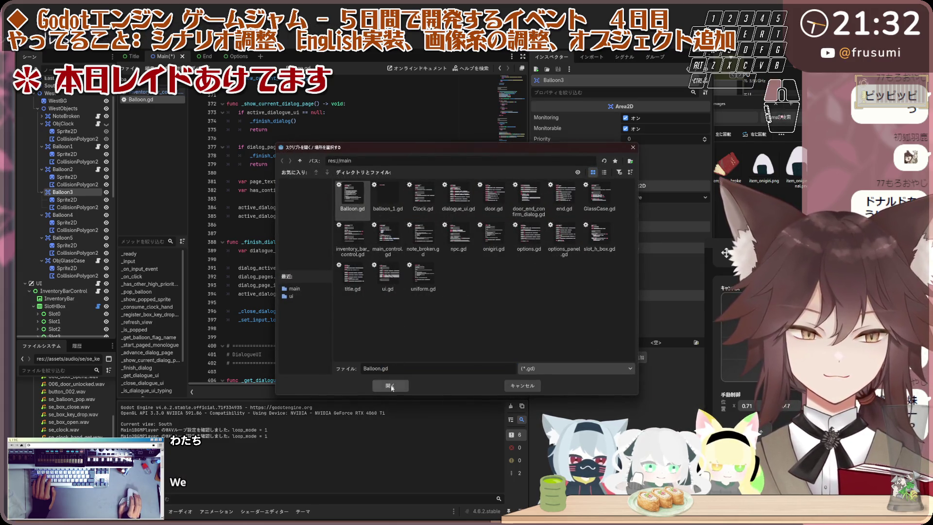
{"action": "left_click", "coordinate": [391, 386]}
{"action": "left_click", "coordinate": [437, 327]}
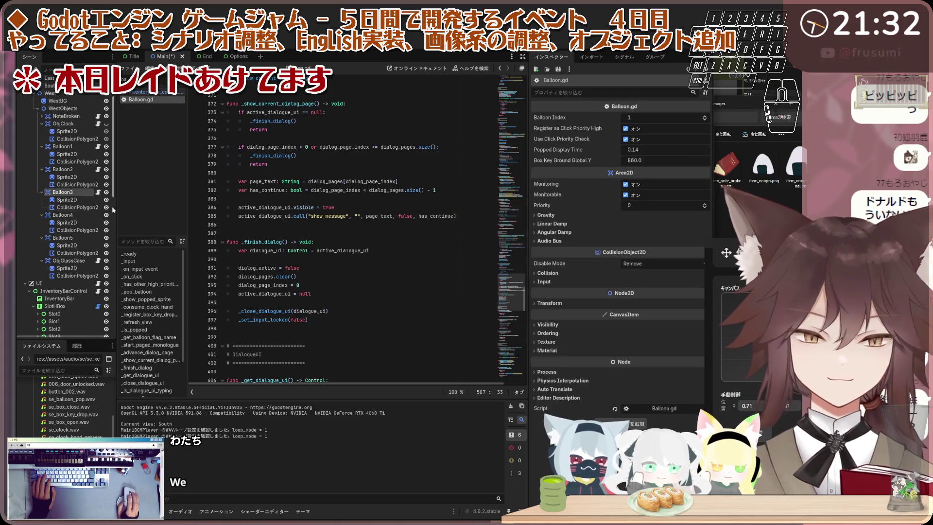
Step: Attach the shared Balloon.gd script to Balloon4
{"action": "left_click", "coordinate": [64, 214]}
{"action": "right_click", "coordinate": [82, 217]}
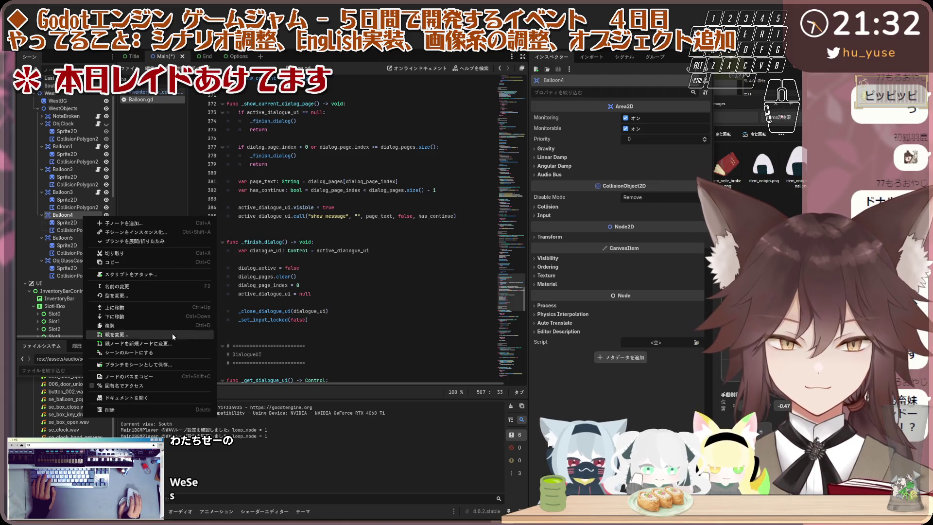
{"action": "left_click", "coordinate": [167, 275]}
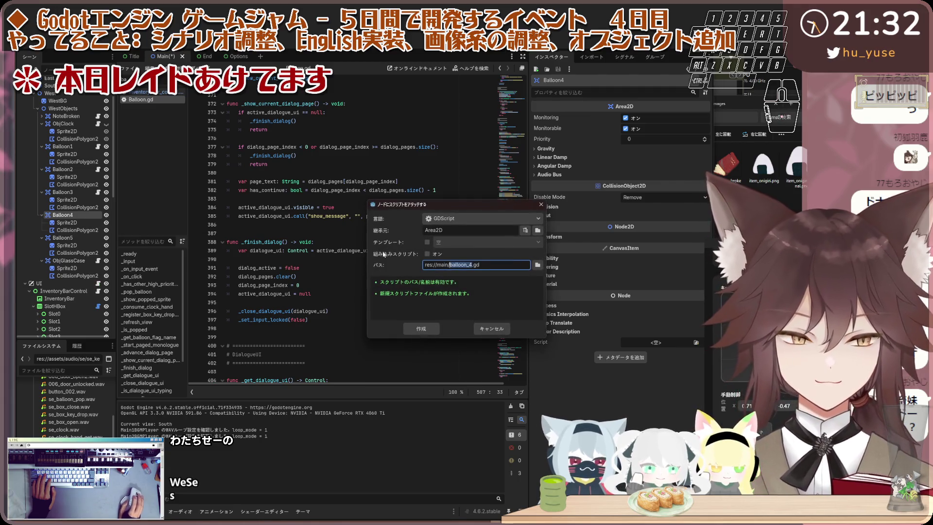
{"action": "left_click", "coordinate": [552, 267]}
{"action": "left_click", "coordinate": [368, 217]}
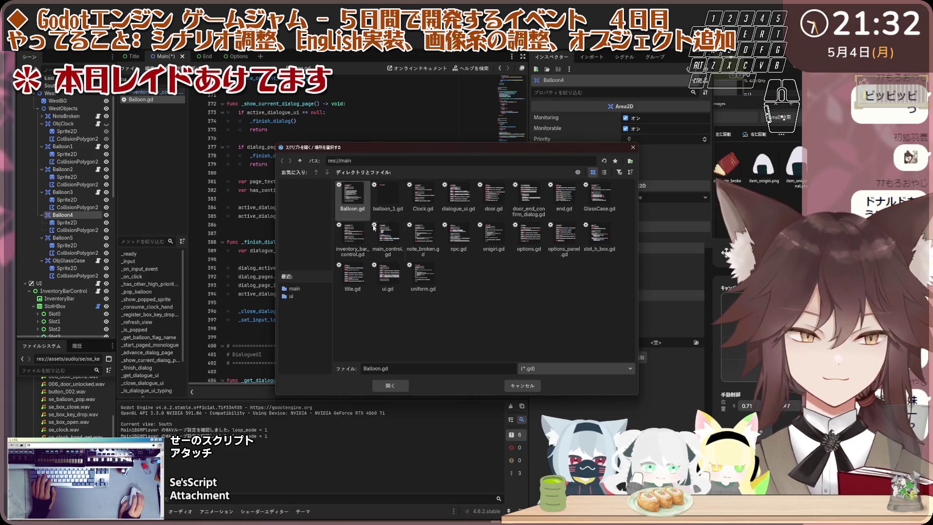
{"action": "left_click", "coordinate": [394, 385]}
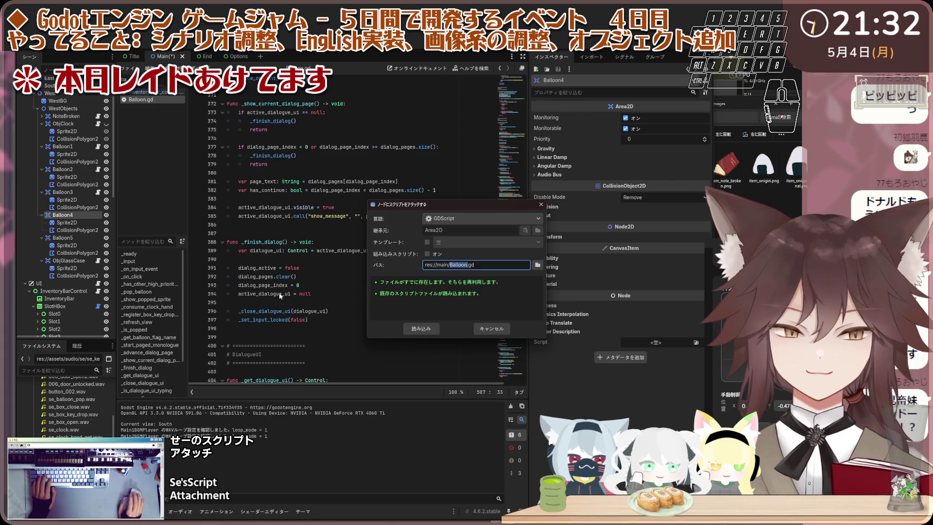
{"action": "left_click", "coordinate": [420, 328]}
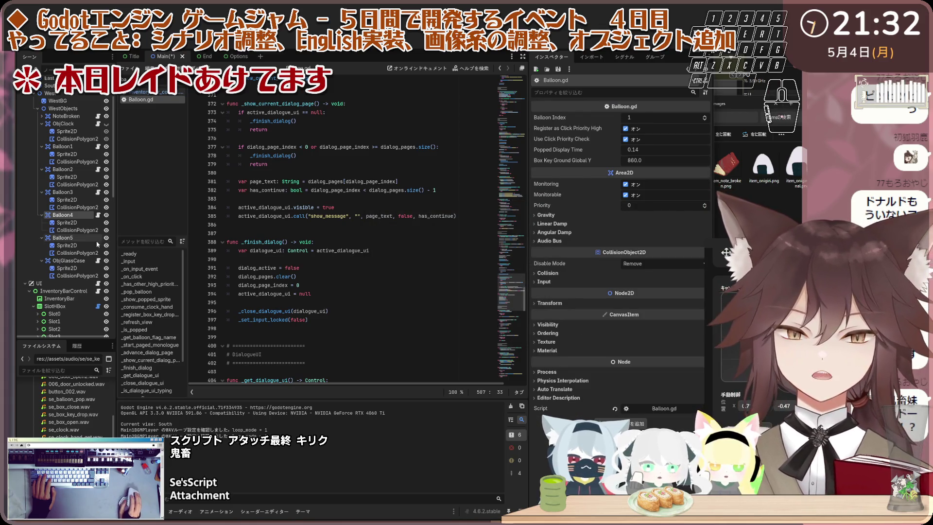
{"action": "right_click", "coordinate": [86, 240]}
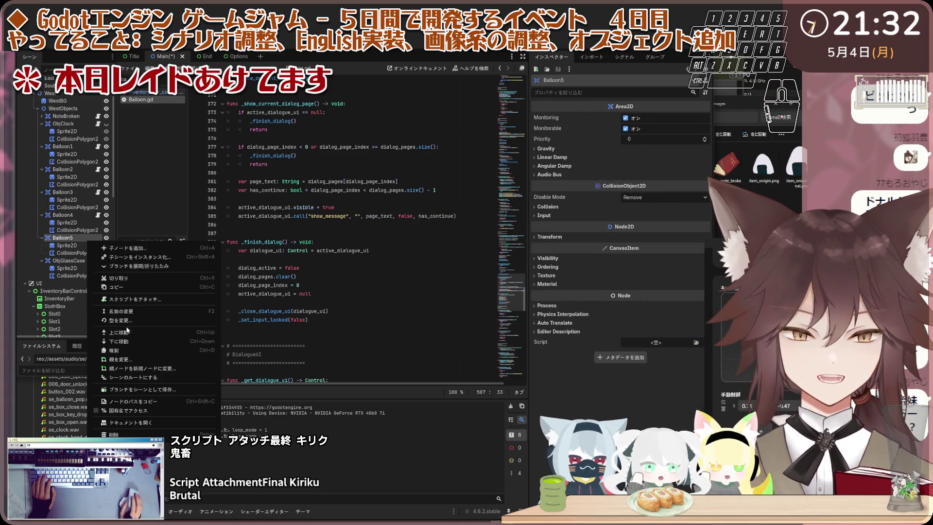
Step: Attach a new balloon_5.gd inheriting Balloon.gd to Balloon5, then remove that script again
{"action": "left_click", "coordinate": [166, 304]}
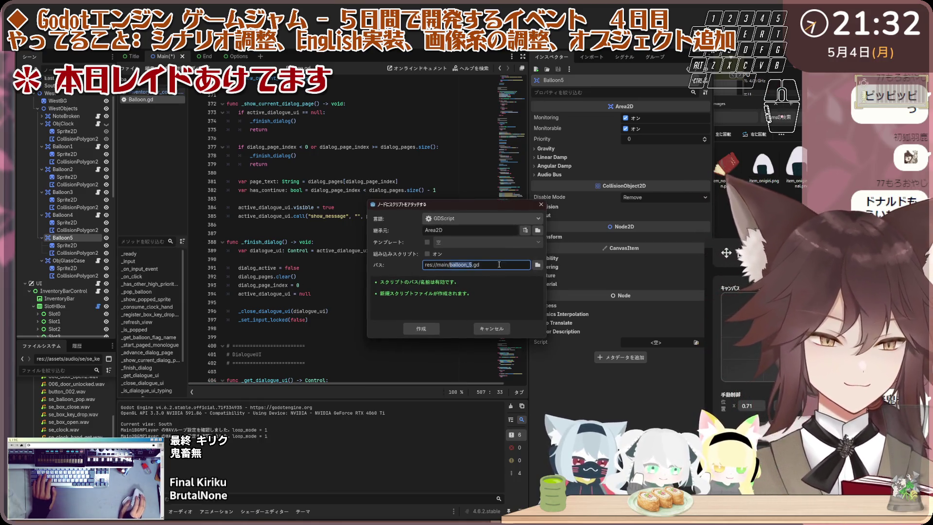
{"action": "left_click", "coordinate": [537, 230]}
{"action": "left_click", "coordinate": [353, 208]}
{"action": "left_click", "coordinate": [393, 386]}
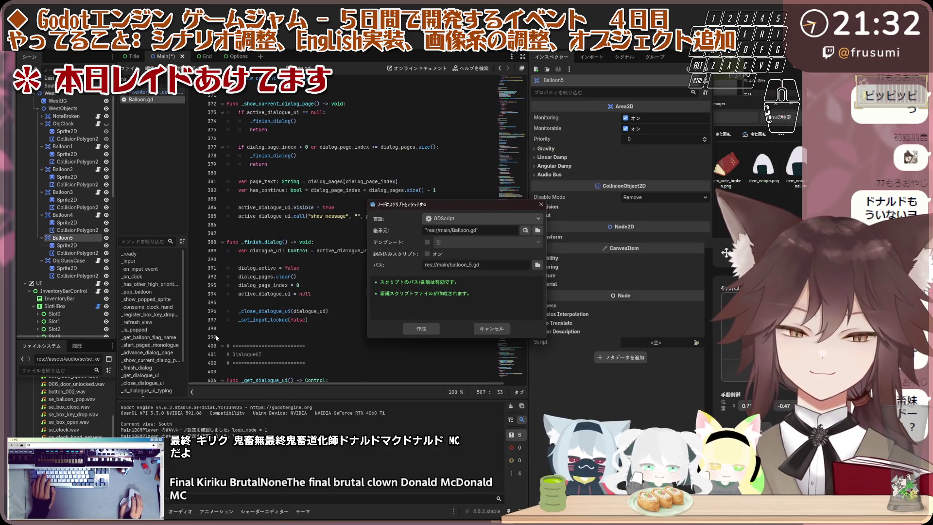
{"action": "left_click", "coordinate": [421, 329]}
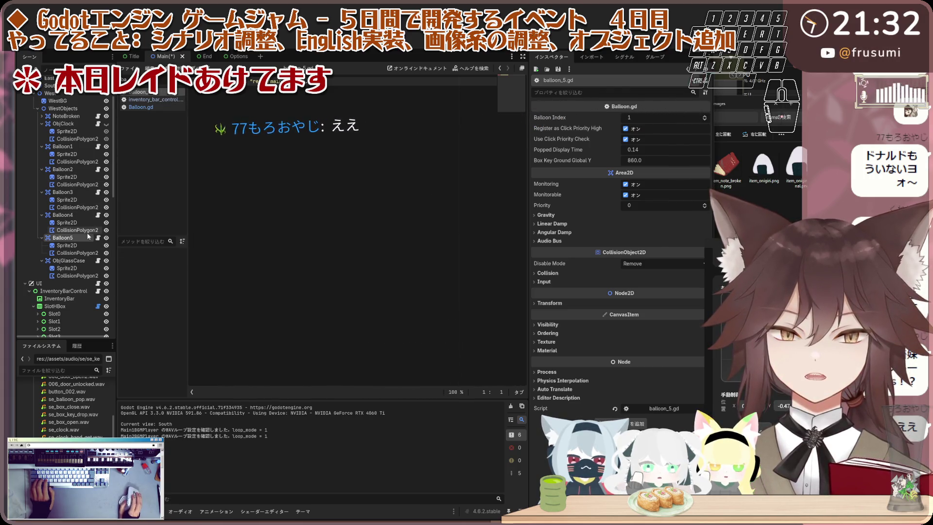
{"action": "right_click", "coordinate": [89, 240]}
{"action": "left_click", "coordinate": [132, 323]}
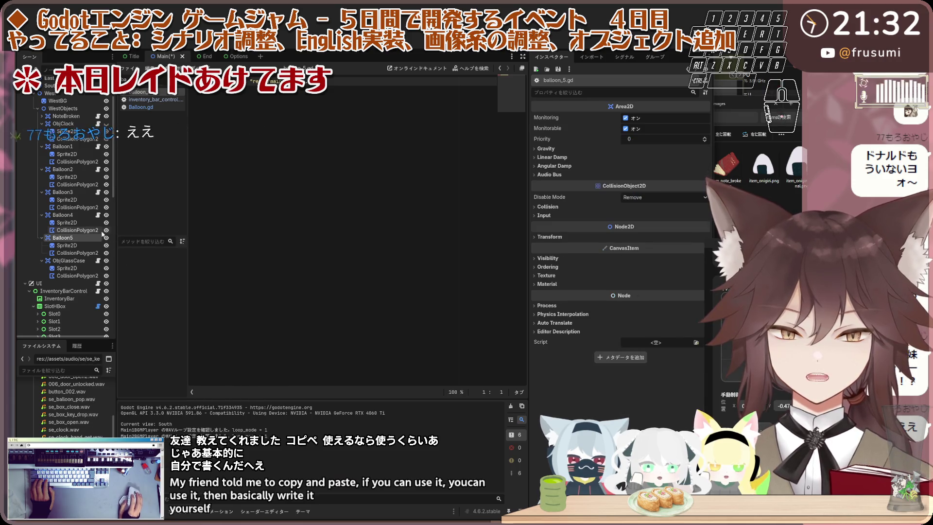
Step: Load the existing res://main/Balloon.gd script onto Balloon5
{"action": "right_click", "coordinate": [87, 238]}
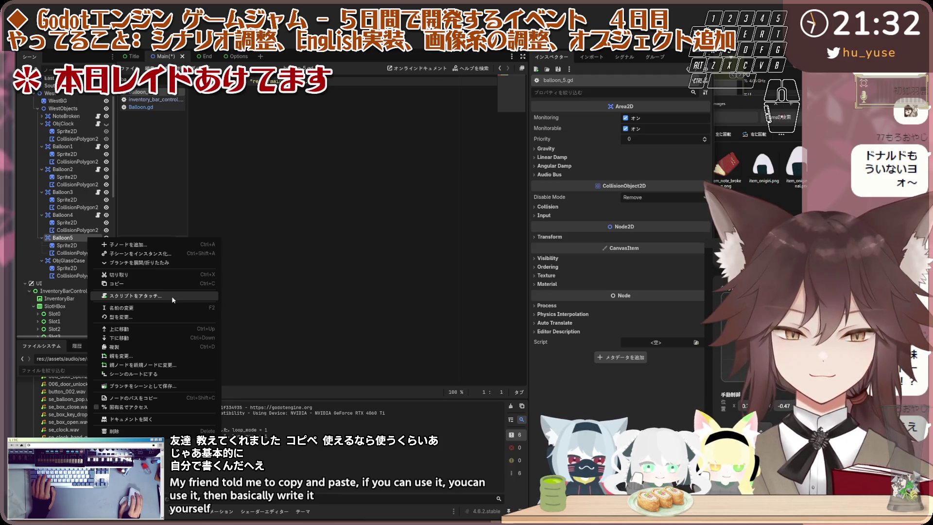
{"action": "left_click", "coordinate": [171, 296]}
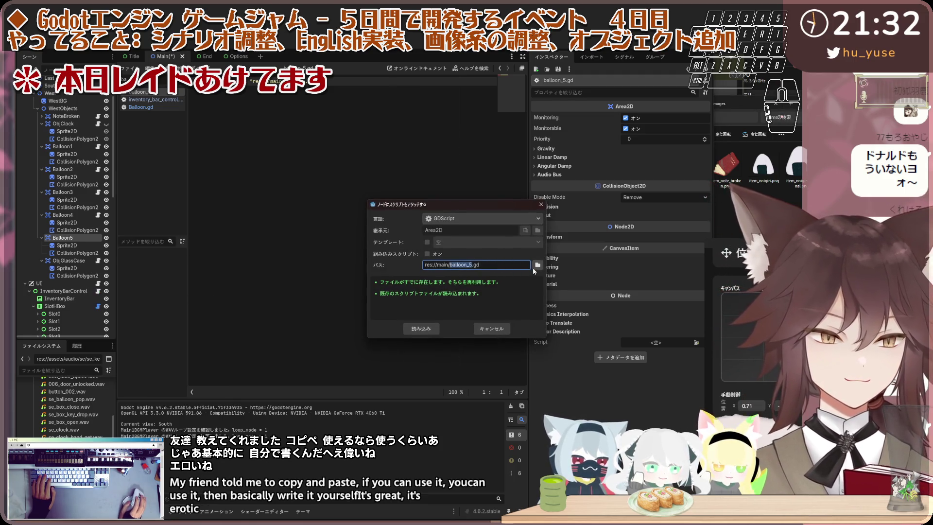
{"action": "left_click", "coordinate": [538, 264]}
{"action": "left_click", "coordinate": [352, 197]}
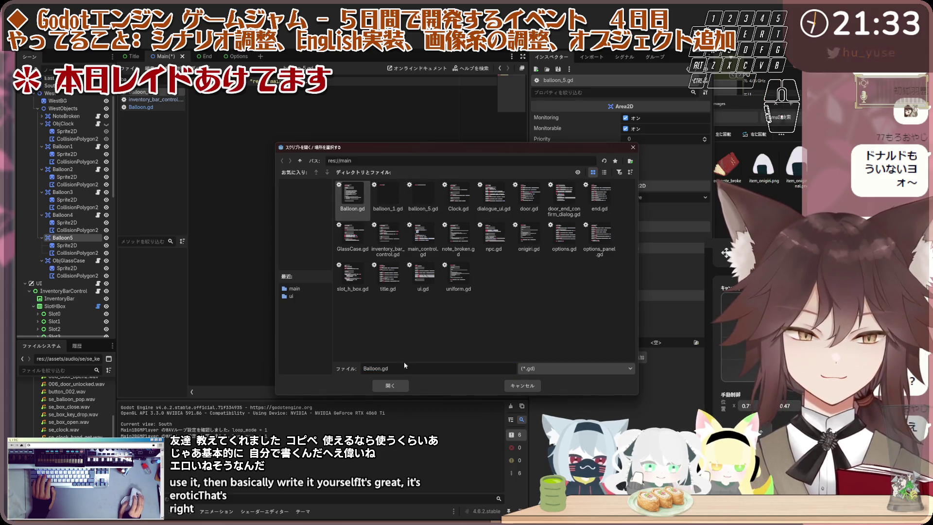
{"action": "left_click", "coordinate": [392, 385]}
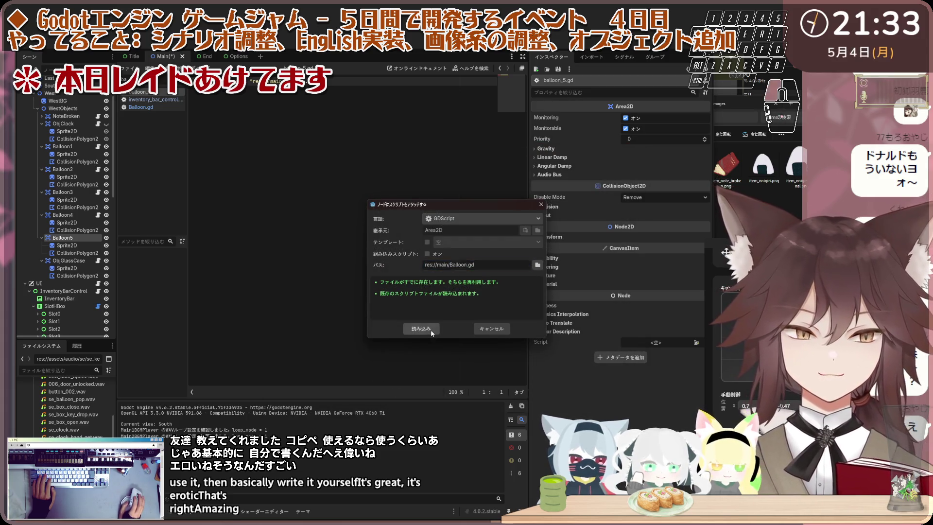
{"action": "left_click", "coordinate": [421, 329]}
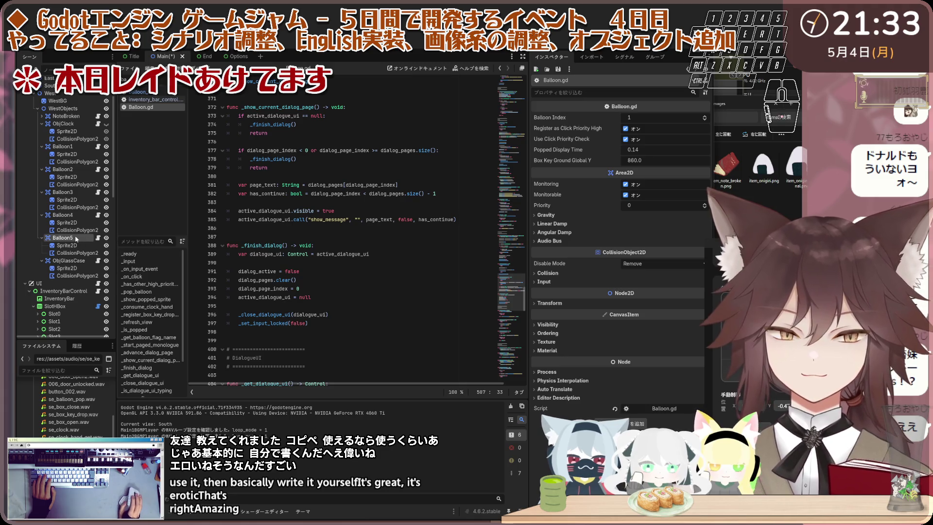
Step: Close the leftover balloon script and run the game with F5
{"action": "scroll", "coordinate": [76, 239], "scroll_direction": "down", "scroll_amount": 4}
{"action": "right_click", "coordinate": [151, 94]}
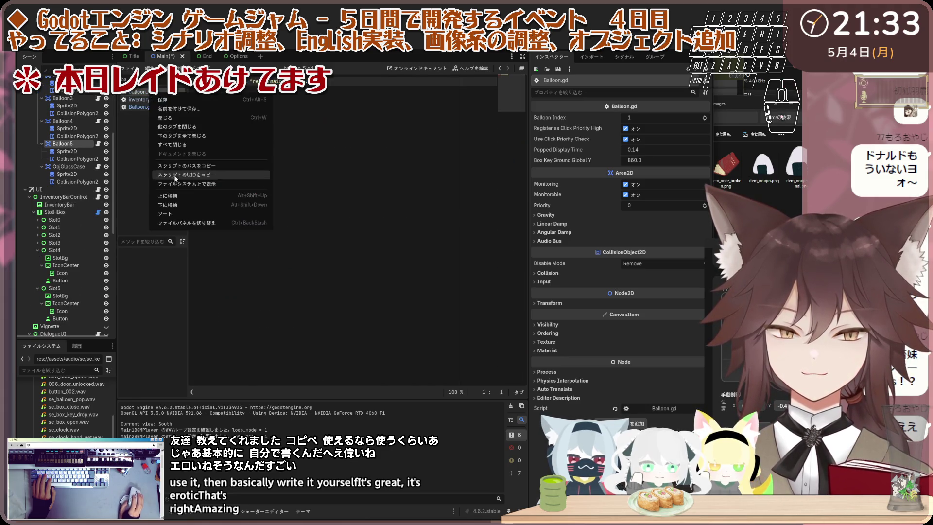
{"action": "left_click", "coordinate": [177, 115]}
{"action": "scroll", "coordinate": [81, 220], "scroll_direction": "down", "scroll_amount": 1}
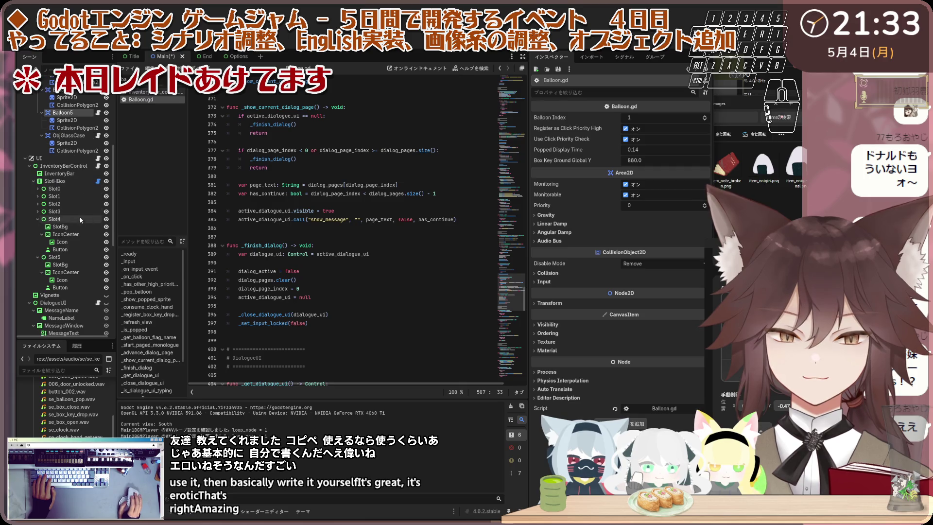
{"action": "scroll", "coordinate": [65, 403], "scroll_direction": "down", "scroll_amount": 5}
{"action": "scroll", "coordinate": [65, 403], "scroll_direction": "up", "scroll_amount": 5}
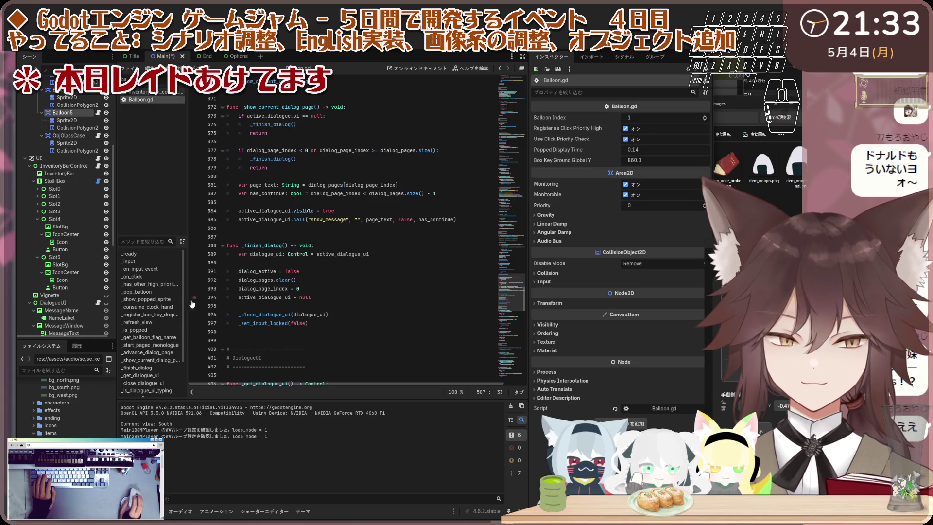
{"action": "key", "text": "F5"}
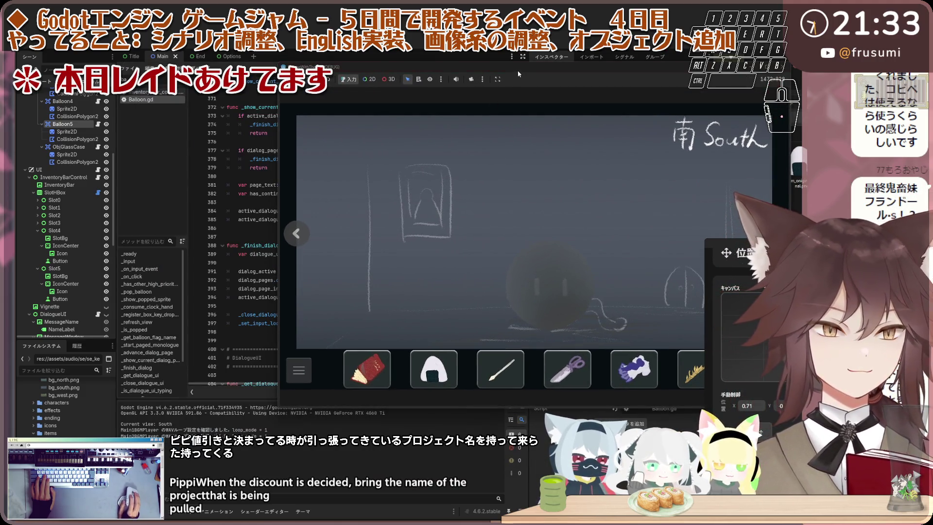
Step: Rotate the running game's view through the walls and back to West
{"action": "left_click", "coordinate": [191, 226]}
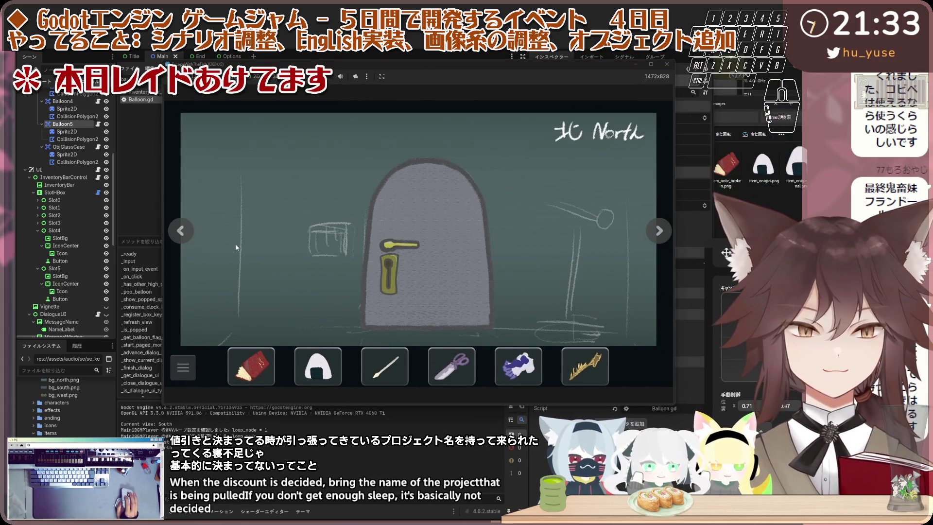
{"action": "left_click", "coordinate": [184, 227]}
{"action": "left_click", "coordinate": [183, 226]}
{"action": "left_click", "coordinate": [660, 231]}
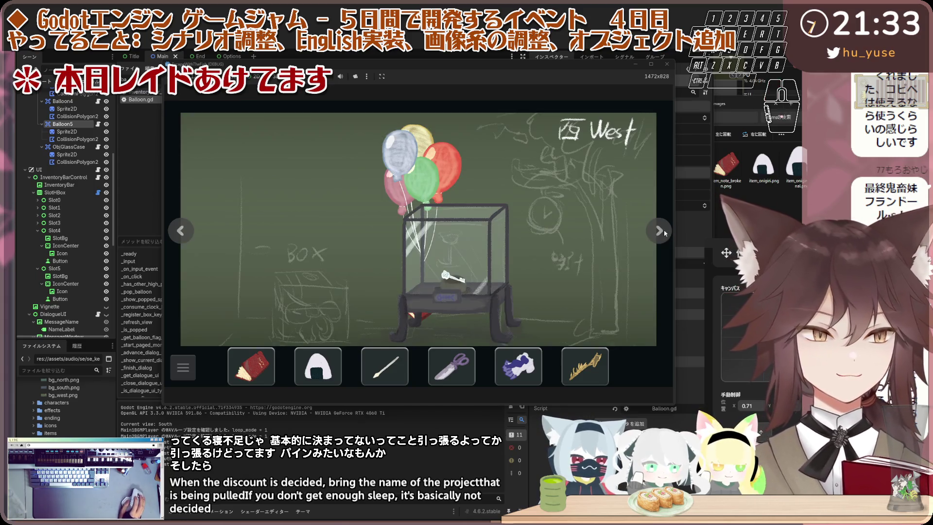
Step: Inspect the balloons and step through their description and dialogue
{"action": "left_click", "coordinate": [441, 166]}
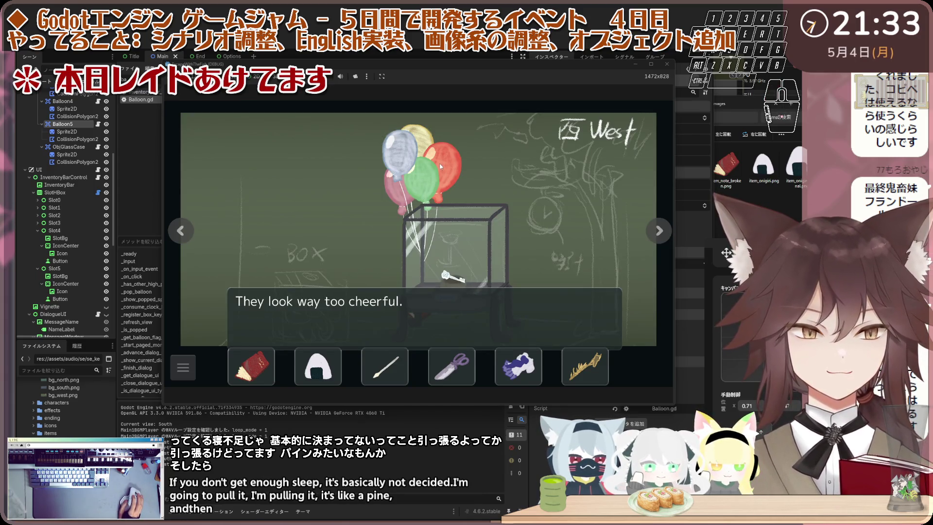
{"action": "left_click", "coordinate": [413, 158]}
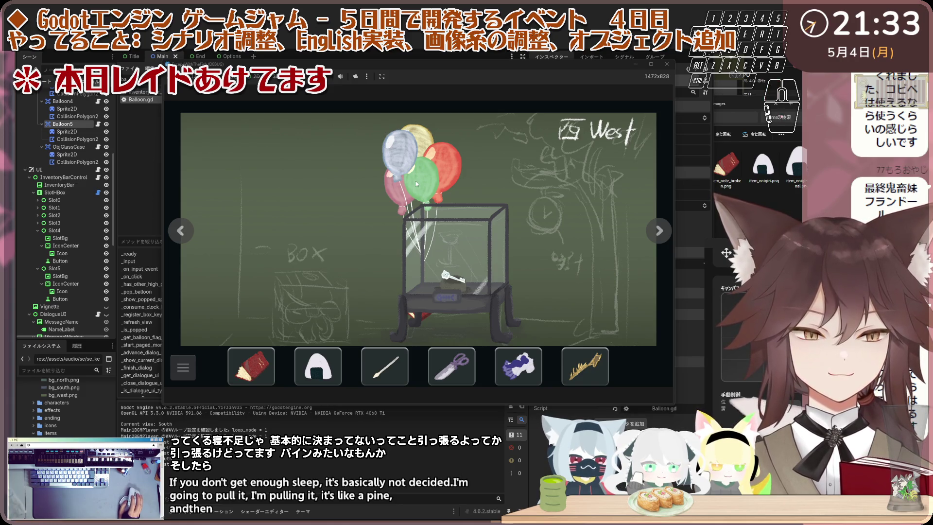
{"action": "left_click", "coordinate": [416, 185]}
{"action": "left_click", "coordinate": [424, 152]}
{"action": "left_click", "coordinate": [440, 170]}
{"action": "left_click", "coordinate": [440, 170]}
Step: Click different parts of the balloons to test their dialogue responses
{"action": "left_click", "coordinate": [422, 166]}
{"action": "left_click", "coordinate": [403, 164]}
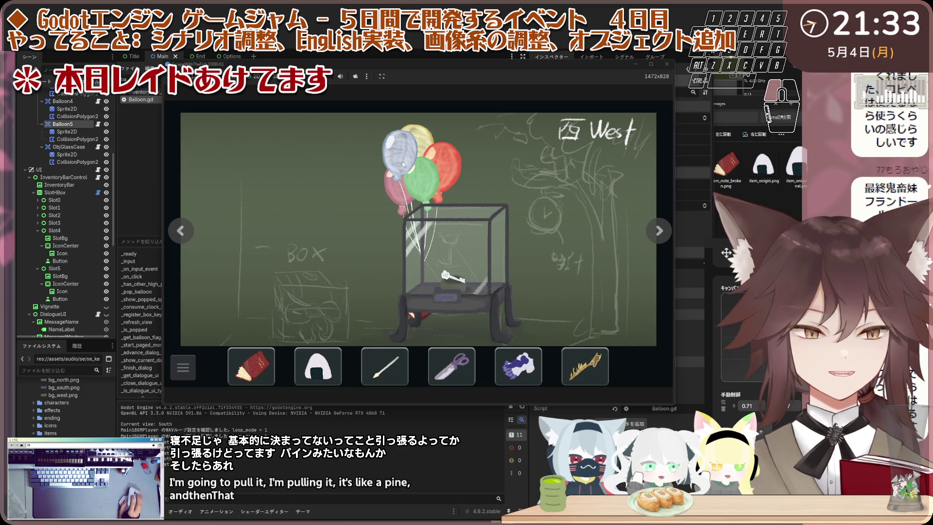
{"action": "left_click", "coordinate": [413, 171]}
{"action": "left_click", "coordinate": [414, 188]}
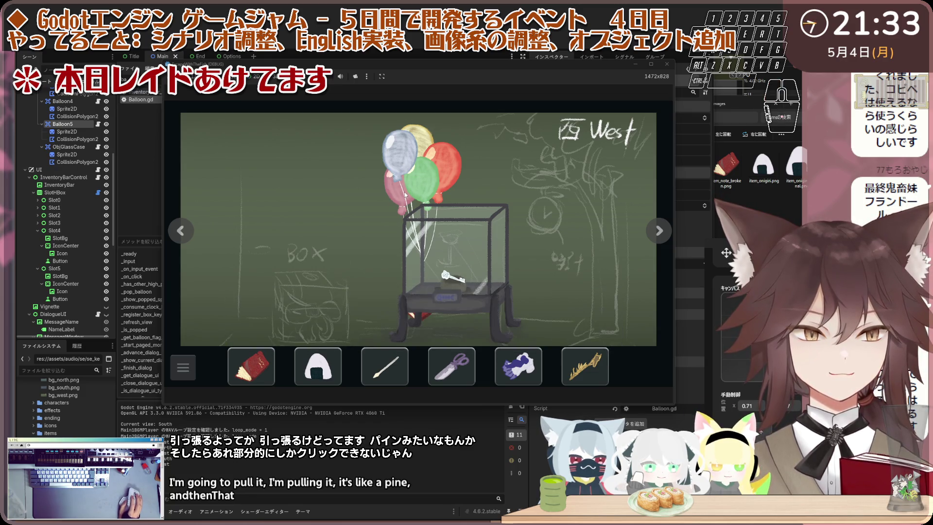
{"action": "left_click", "coordinate": [408, 182]}
{"action": "left_click", "coordinate": [410, 172]}
{"action": "left_click", "coordinate": [411, 161]}
{"action": "left_click", "coordinate": [412, 152]}
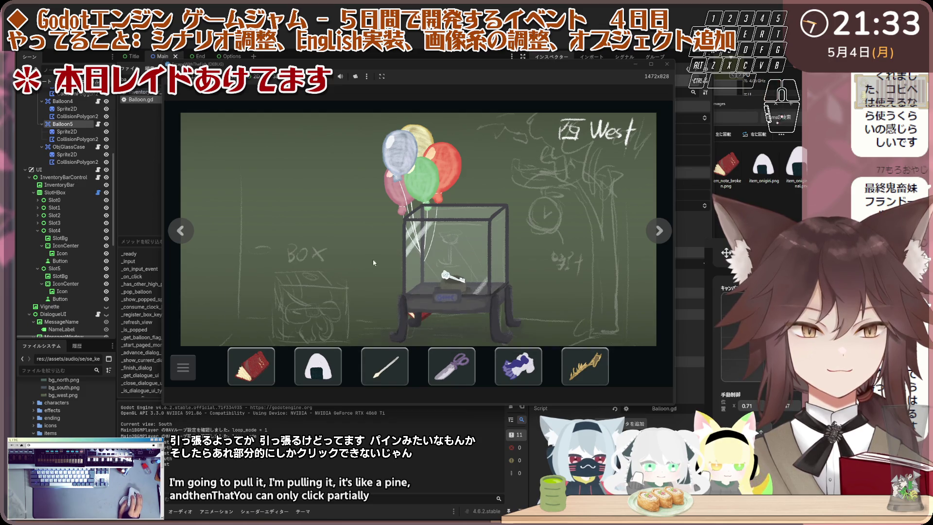
Step: Pop the blue-grey balloon with the pin, examine the glass case, and quit the game
{"action": "left_click", "coordinate": [382, 379]}
{"action": "left_click", "coordinate": [390, 148]}
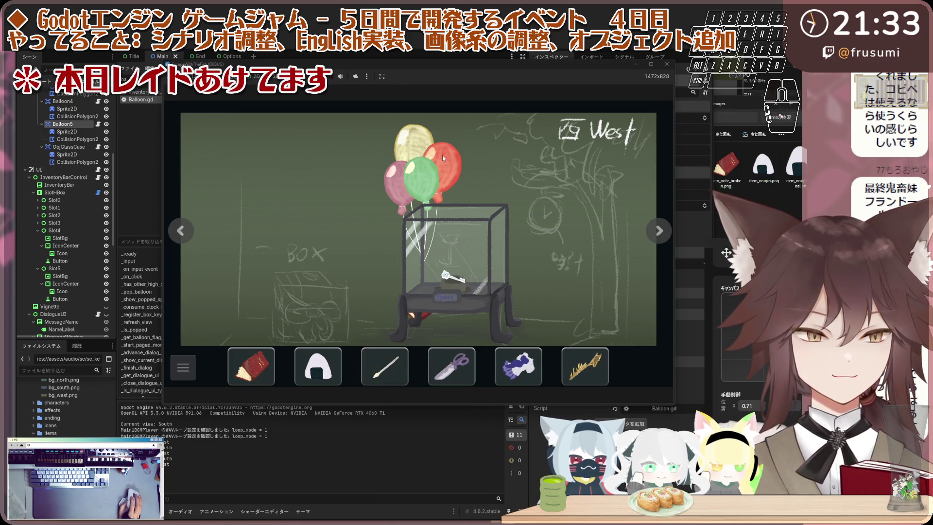
{"action": "left_click", "coordinate": [414, 213]}
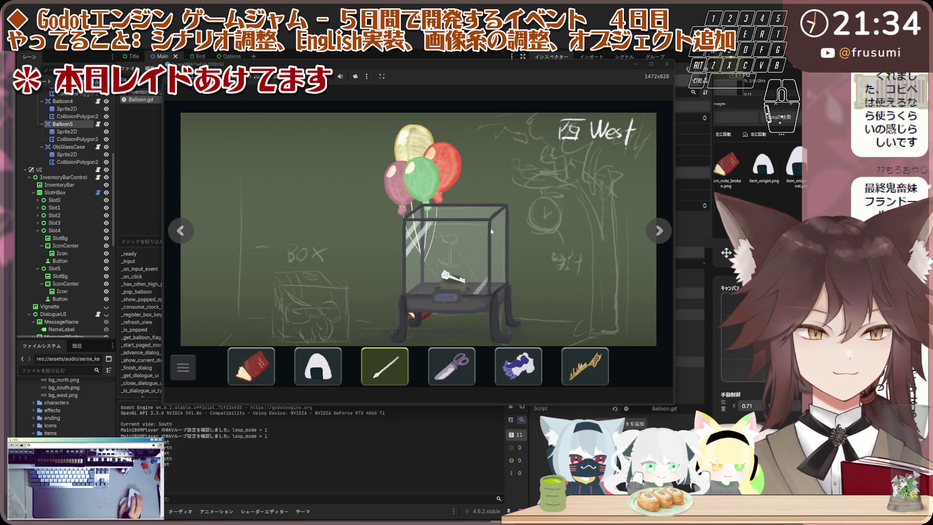
{"action": "left_click", "coordinate": [666, 64]}
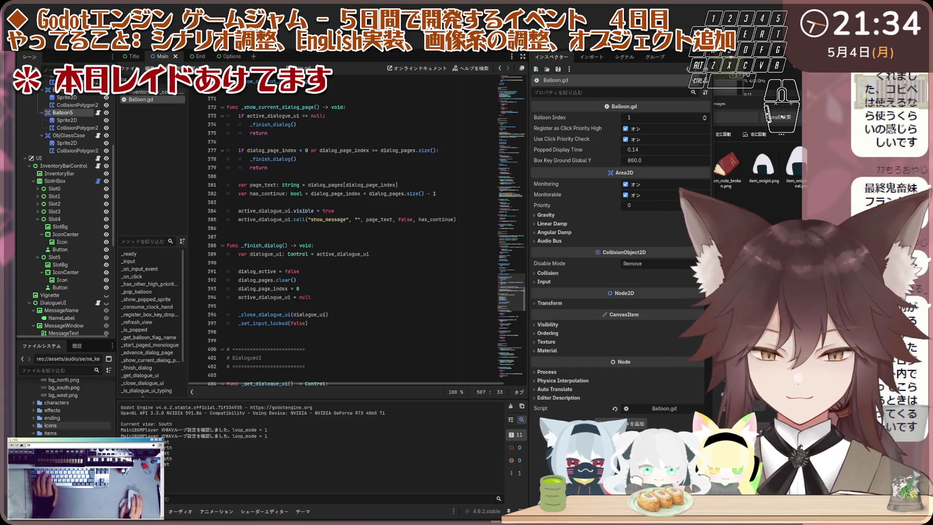
Step: Expand res://assets/images/objects/items and check an item file's context menu
{"action": "left_click", "coordinate": [34, 433]}
{"action": "scroll", "coordinate": [58, 413], "scroll_direction": "down", "scroll_amount": 2}
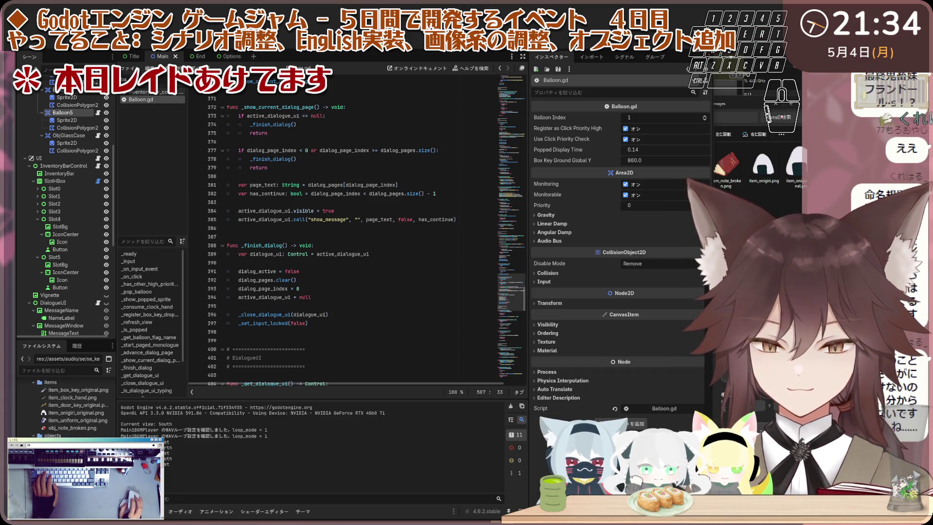
{"action": "right_click", "coordinate": [68, 390]}
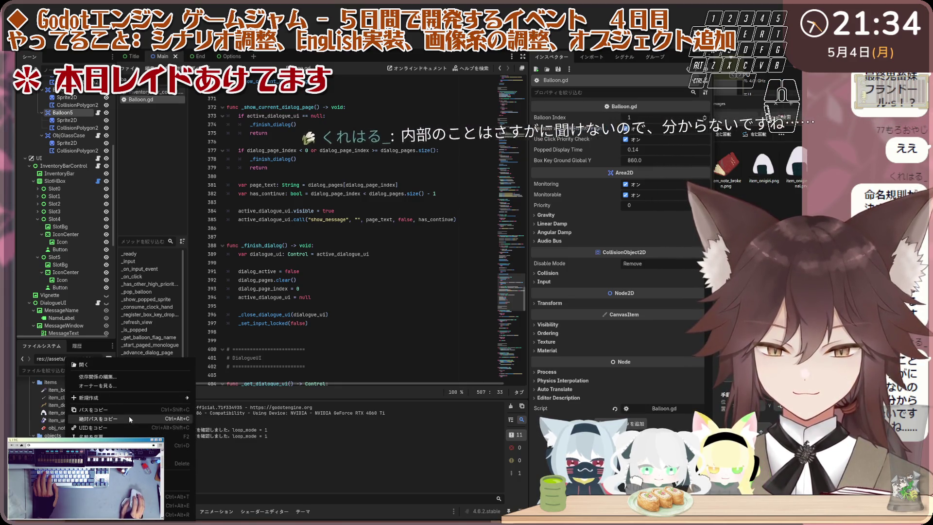
{"action": "key", "text": "Escape"}
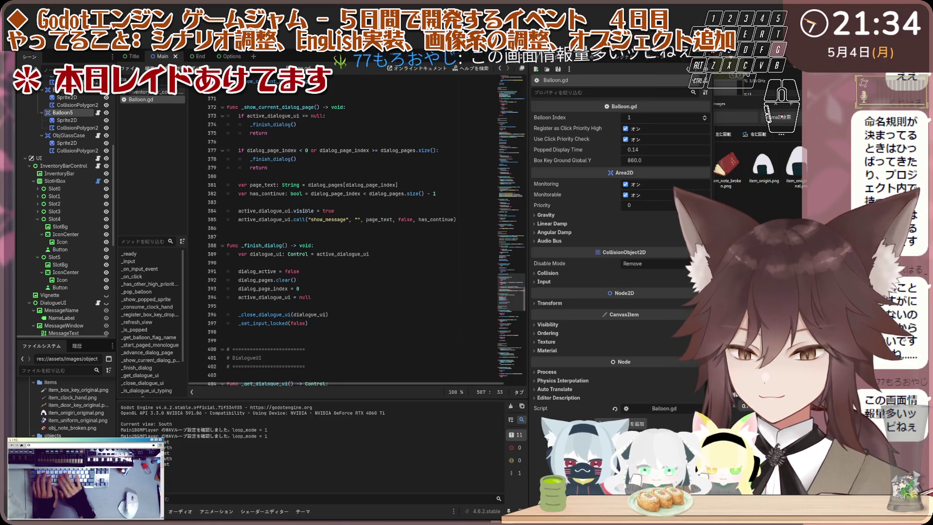
Step: Return to the Scene tree and select Balloon1
{"action": "key", "text": "e"}
{"action": "key", "text": "e"}
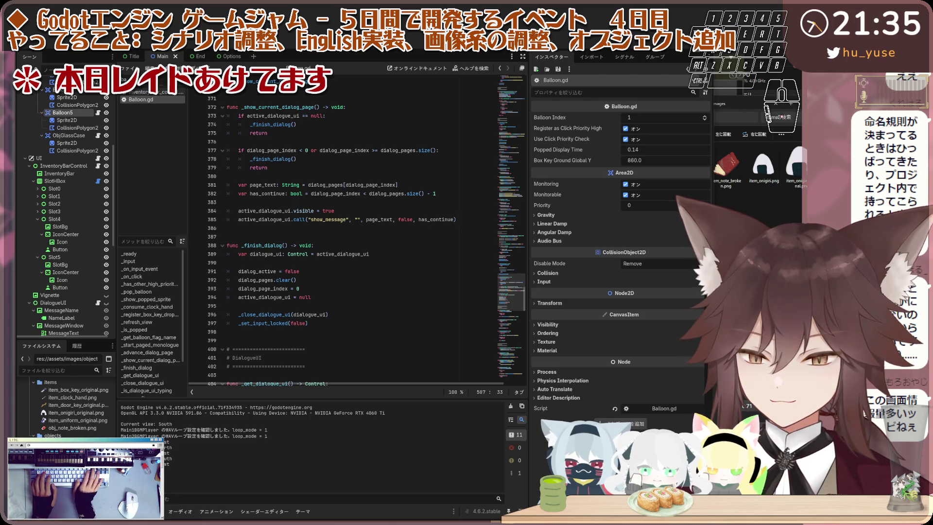
{"action": "key", "text": "r"}
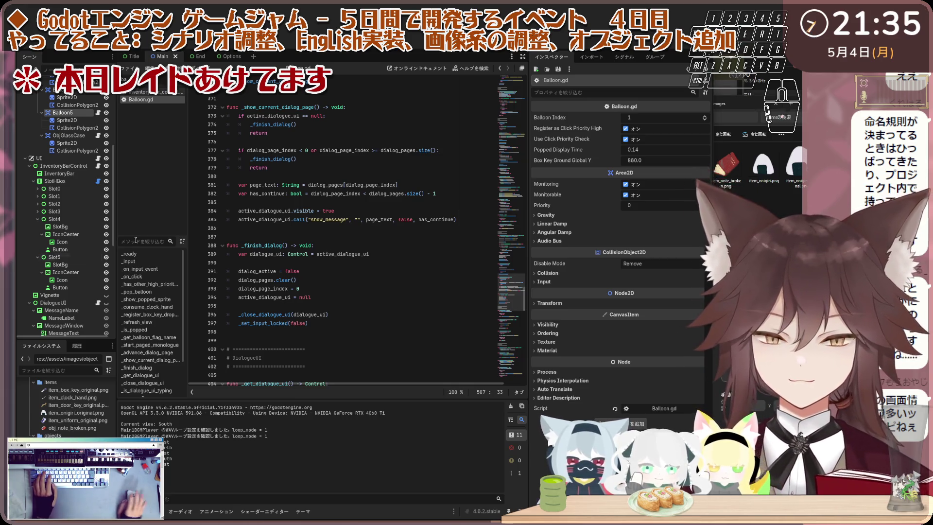
{"action": "scroll", "coordinate": [100, 156], "scroll_direction": "up", "scroll_amount": 5}
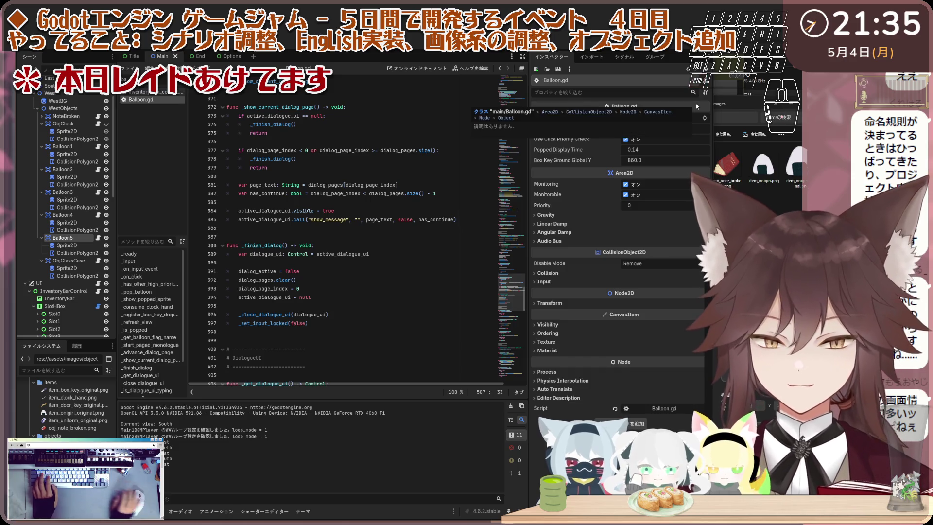
{"action": "left_click", "coordinate": [62, 146]}
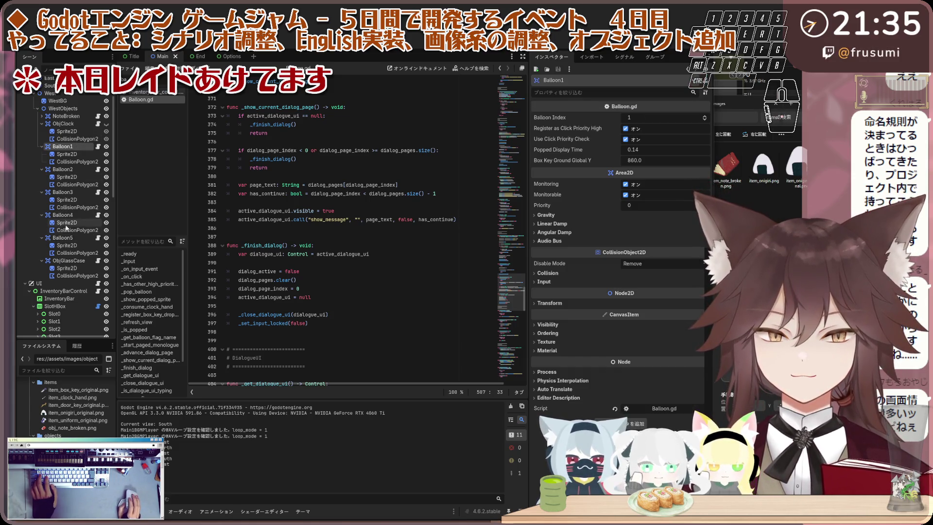
Step: Select the balloon nodes and screen-capture the Balloon1–Balloon5 node list
{"action": "left_click", "coordinate": [68, 254], "text": "shift"}
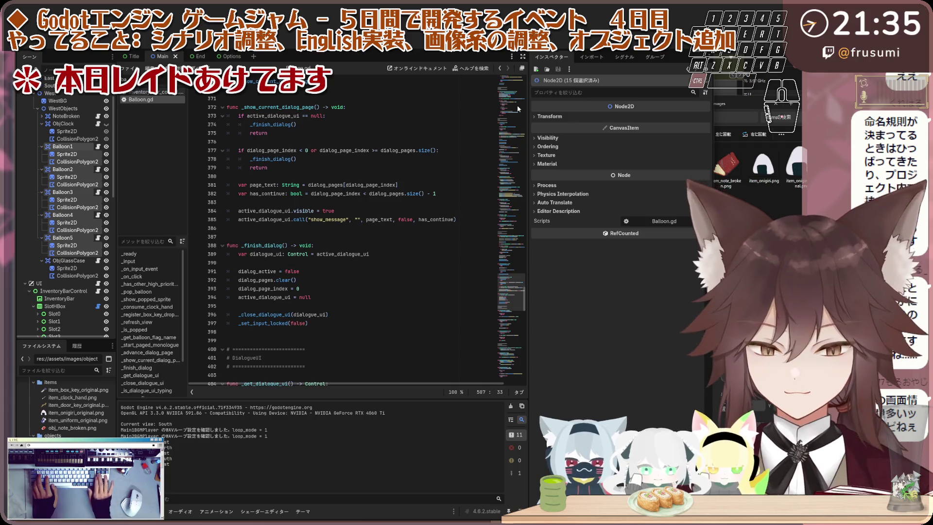
{"action": "key", "text": "ctrl+Print"}
{"action": "mouse_move", "coordinate": [22, 88]}
{"action": "left_mouse_down"}
{"action": "mouse_move", "coordinate": [100, 204]}
{"action": "mouse_move", "coordinate": [110, 259]}
{"action": "left_mouse_up"}
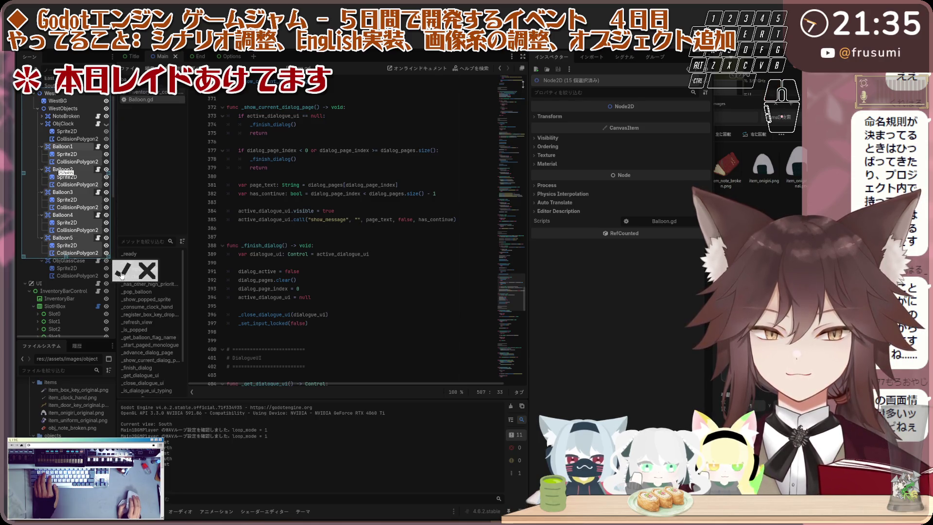
{"action": "key", "text": "Return"}
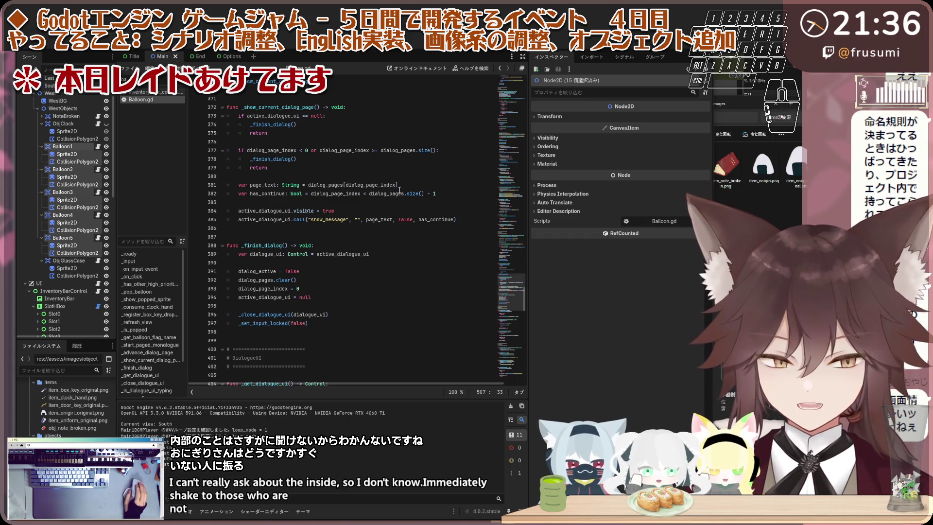
Step: Toggle the clock and balloons' visibility off and back on
{"action": "mouse_move", "coordinate": [524, 297]}
{"action": "left_mouse_down"}
{"action": "mouse_move", "coordinate": [518, 78]}
{"action": "mouse_move", "coordinate": [524, 357]}
{"action": "left_mouse_up"}
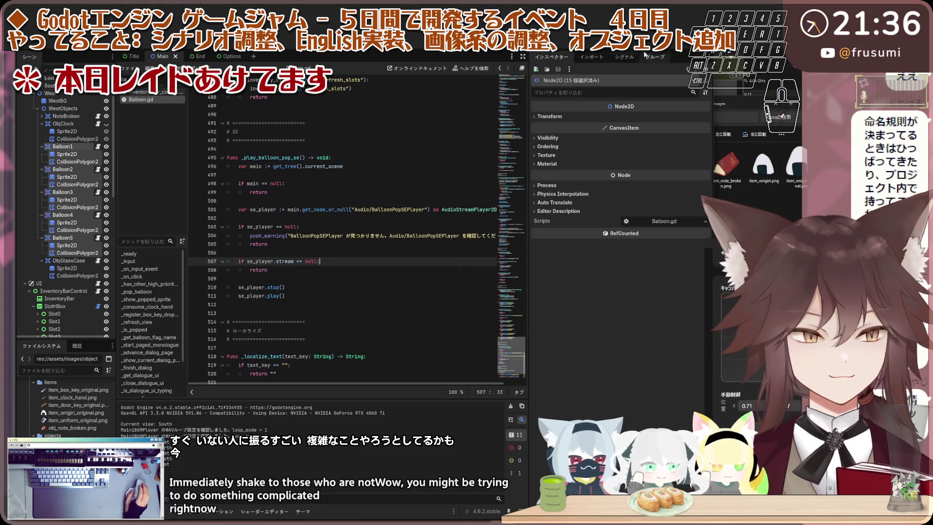
{"action": "scroll", "coordinate": [63, 204], "scroll_direction": "down", "scroll_amount": 4}
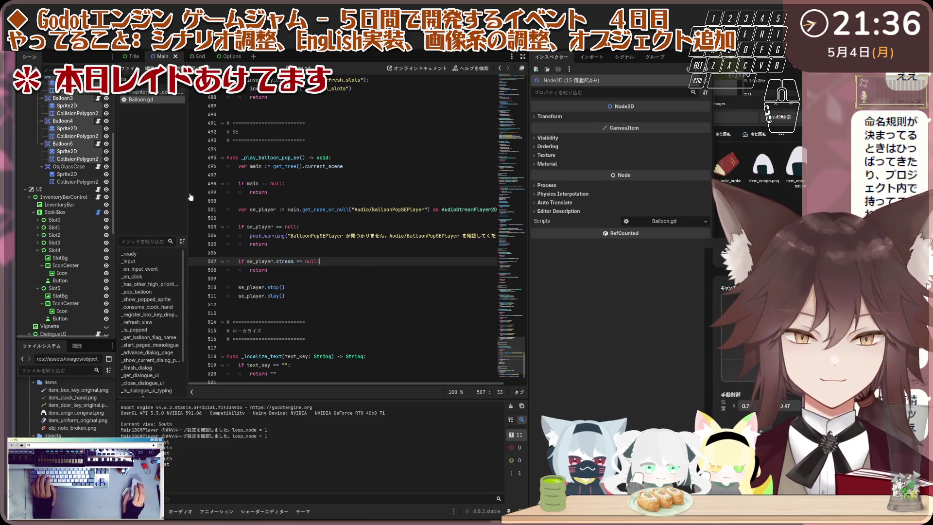
{"action": "scroll", "coordinate": [110, 169], "scroll_direction": "up", "scroll_amount": 5}
{"action": "left_click", "coordinate": [106, 169]}
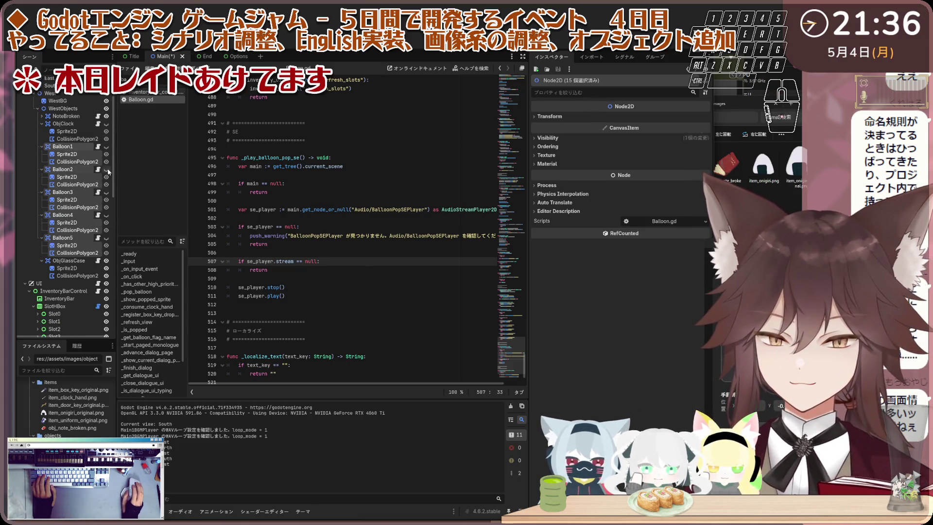
{"action": "left_click", "coordinate": [106, 170]}
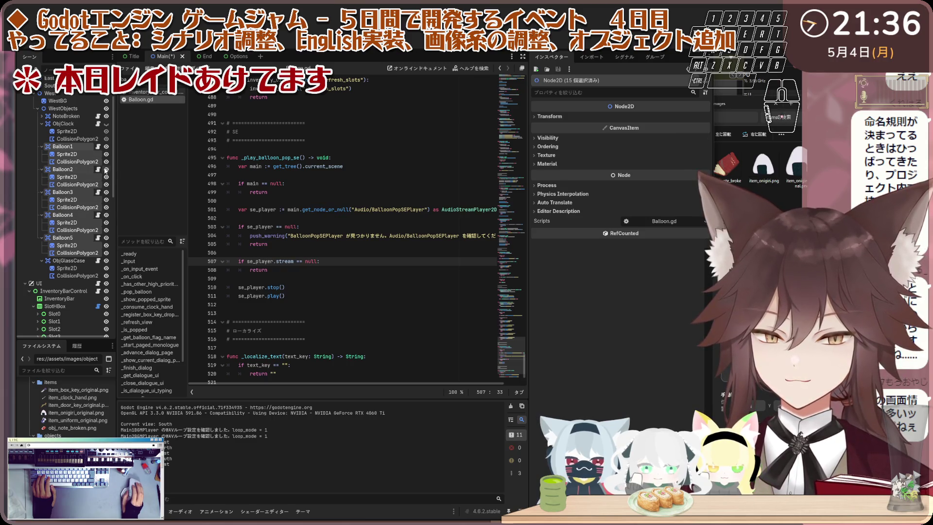
Step: Hide Balloon2 through Balloon5, then select Balloon1 in the 2D view
{"action": "left_click", "coordinate": [72, 172]}
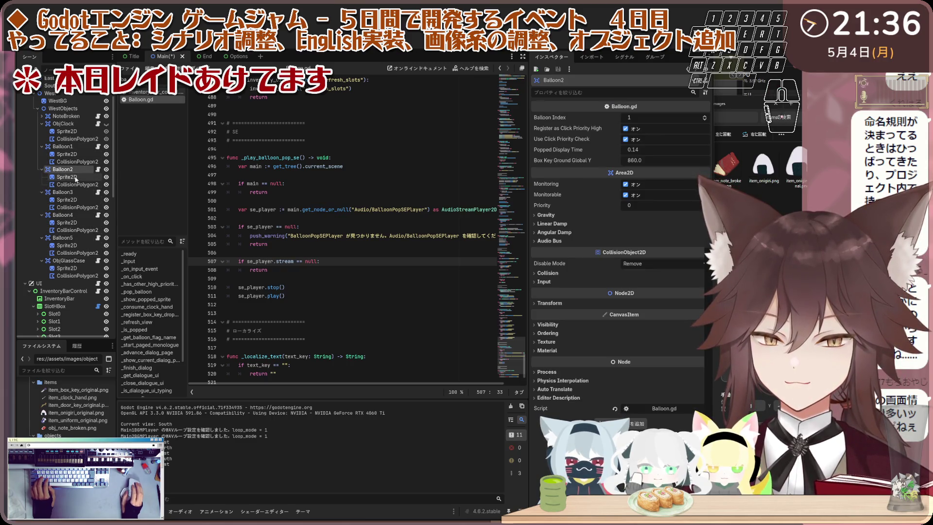
{"action": "left_click", "coordinate": [71, 193], "text": "ctrl"}
{"action": "left_click", "coordinate": [63, 237], "text": "ctrl"}
{"action": "left_click", "coordinate": [107, 238]}
{"action": "left_click", "coordinate": [63, 146]}
{"action": "key", "text": "ctrl+F1"}
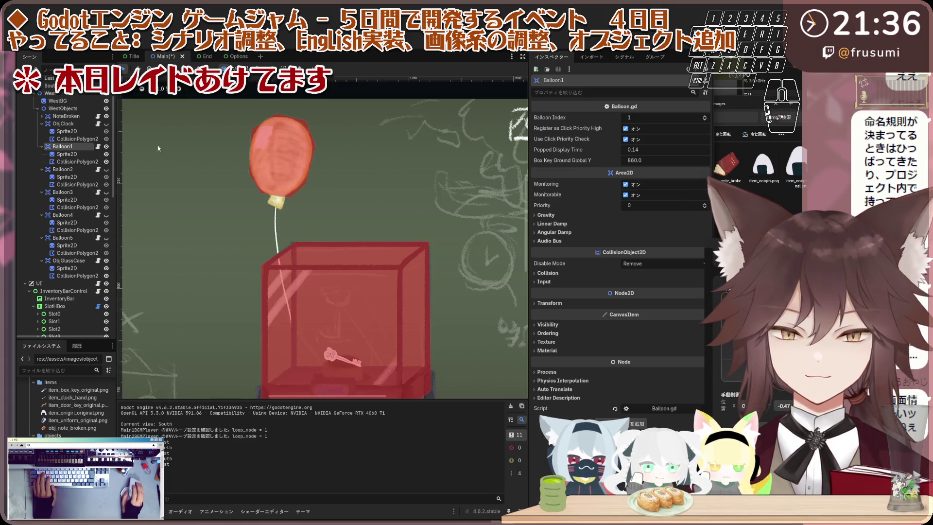
Step: Duplicate Balloon1's Sprite2D, rename the copy PoppedSprite2D, and hide the collision overlay
{"action": "left_click", "coordinate": [66, 154]}
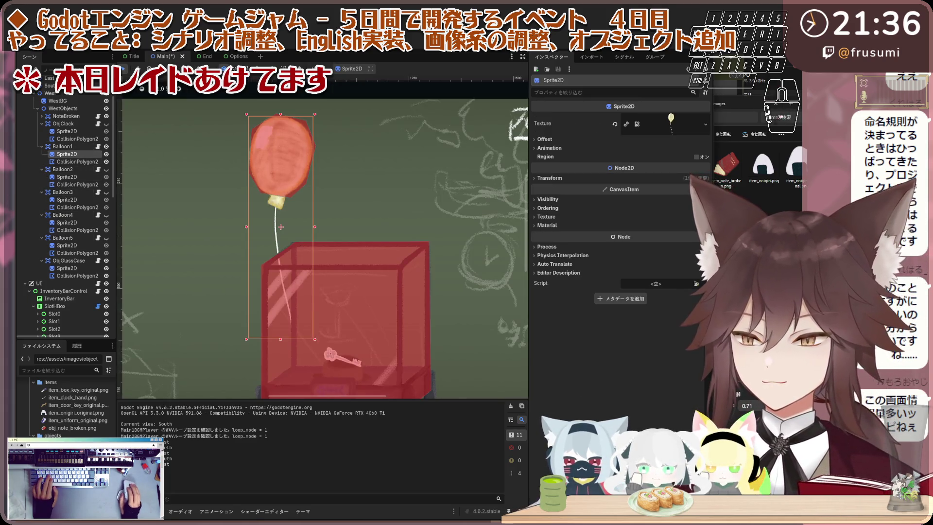
{"action": "key", "text": "ctrl+d"}
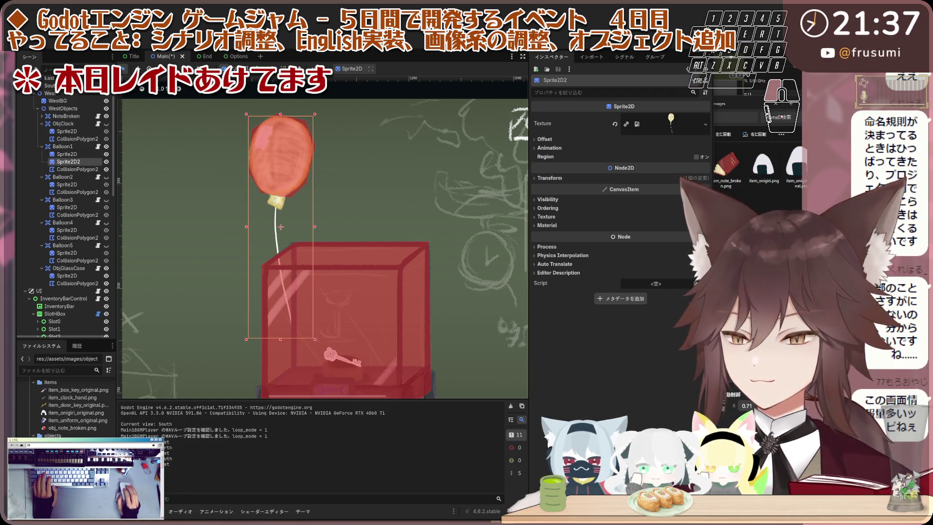
{"action": "double_click", "coordinate": [86, 162]}
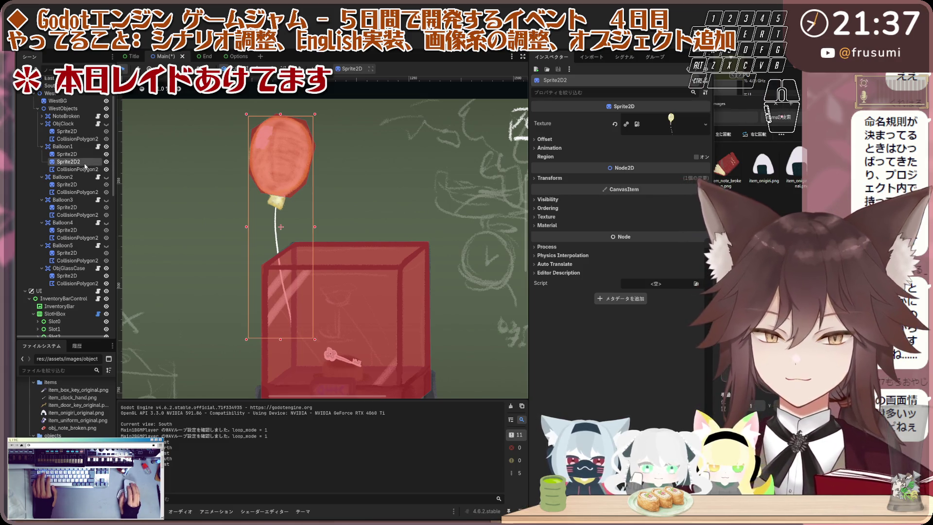
{"action": "type", "text": "PoppedSprite2D"}
{"action": "key", "text": "Return"}
{"action": "left_click", "coordinate": [106, 170]}
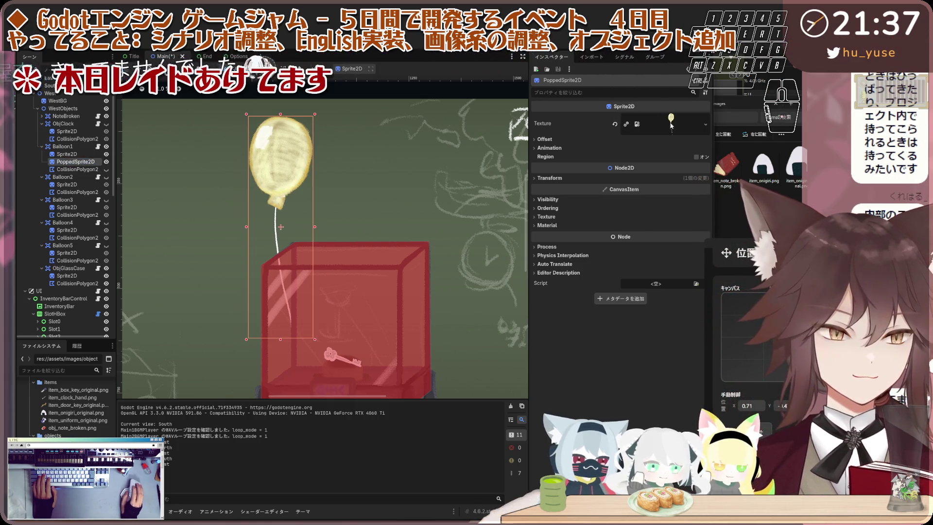
Step: Give PoppedSprite2D the obj_balloon_popped texture, place it over the balloon, and duplicate it
{"action": "left_click", "coordinate": [614, 125]}
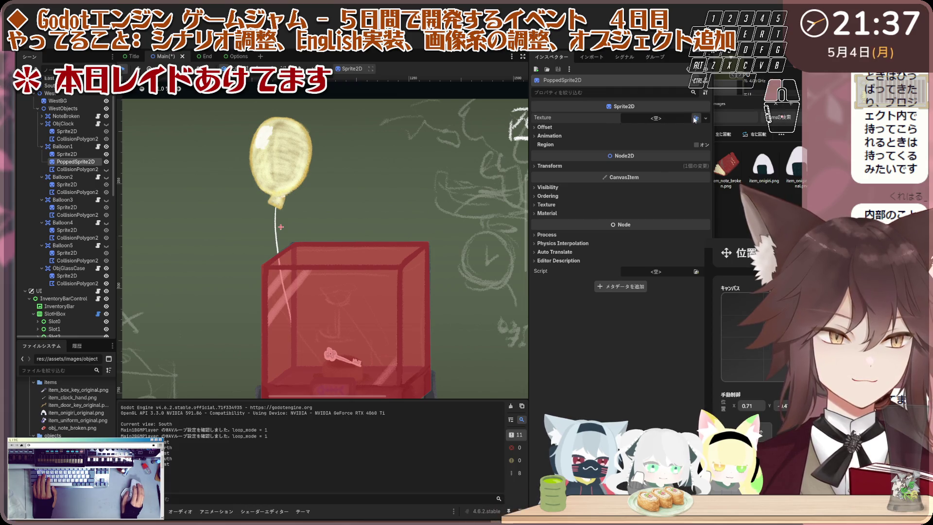
{"action": "left_click", "coordinate": [696, 118]}
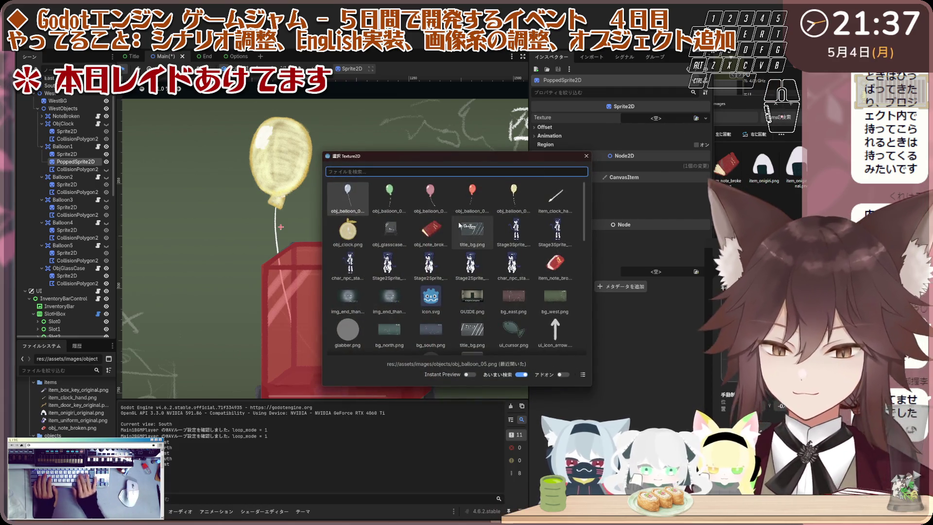
{"action": "type", "text": "po"}
{"action": "double_click", "coordinate": [347, 197]}
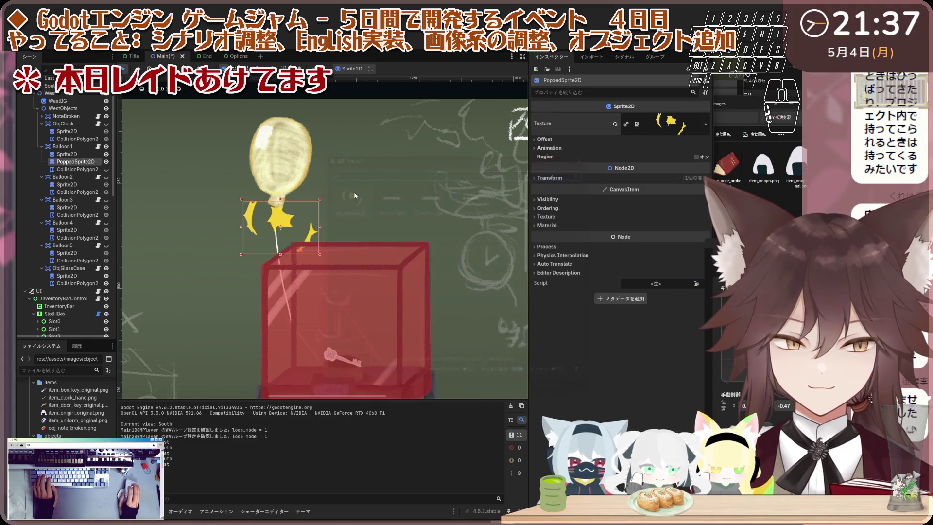
{"action": "mouse_move", "coordinate": [284, 227]}
{"action": "left_mouse_down"}
{"action": "mouse_move", "coordinate": [282, 152]}
{"action": "mouse_move", "coordinate": [282, 161]}
{"action": "left_mouse_up"}
{"action": "scroll", "coordinate": [284, 199], "scroll_direction": "up", "scroll_amount": 3}
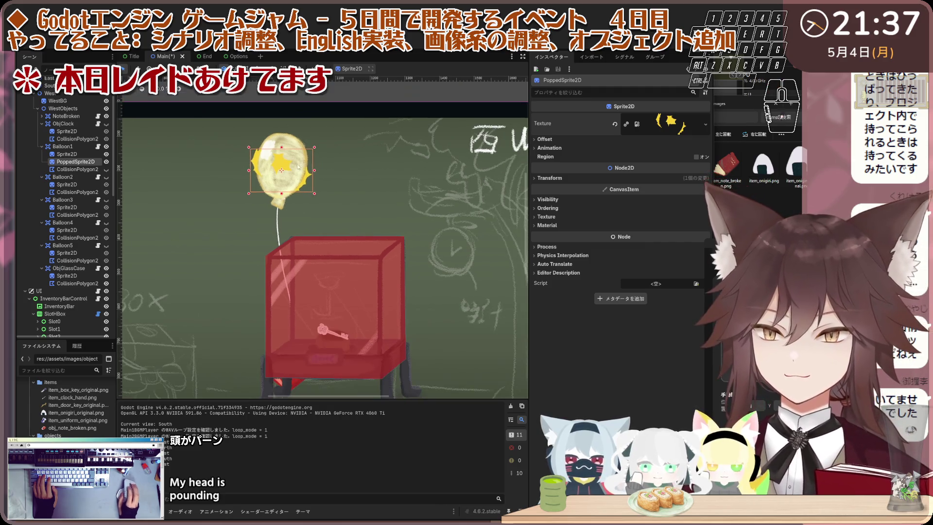
{"action": "left_click_drag", "start_coordinate": [281, 207], "coordinate": [289, 199]}
{"action": "scroll", "coordinate": [286, 203], "scroll_direction": "down", "scroll_amount": 1}
{"action": "scroll", "coordinate": [293, 200], "scroll_direction": "down", "scroll_amount": 2}
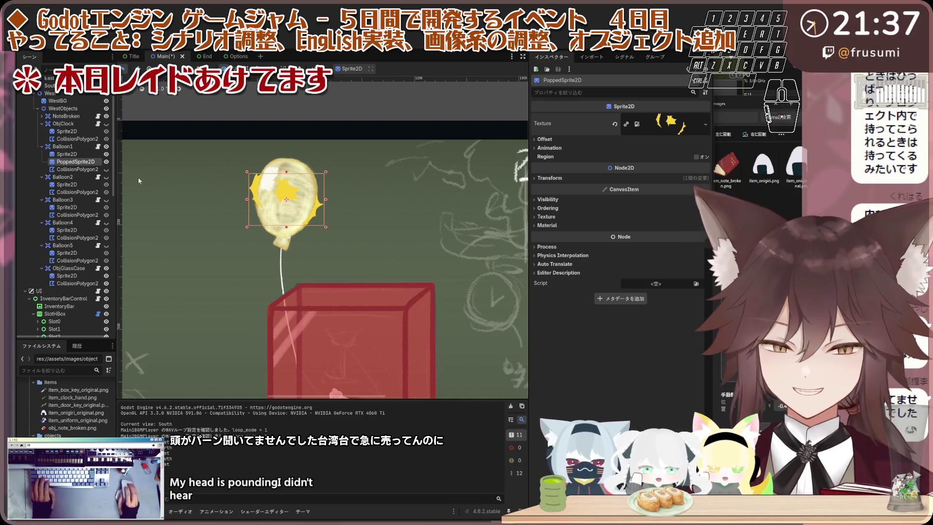
{"action": "key", "text": "ctrl+d"}
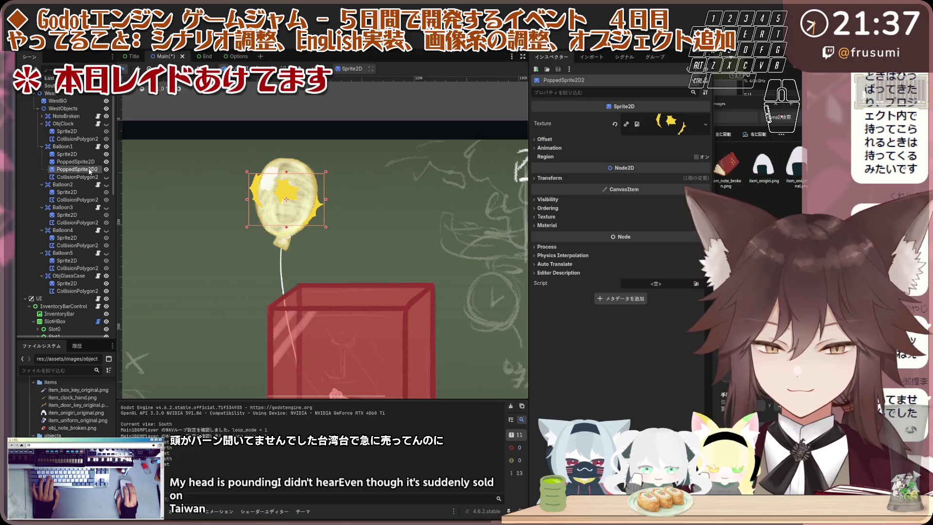
Step: Move the duplicate under Balloon2, show Balloon2, and rename it PoppedSprite2D
{"action": "left_click_drag", "start_coordinate": [88, 192], "coordinate": [82, 197]}
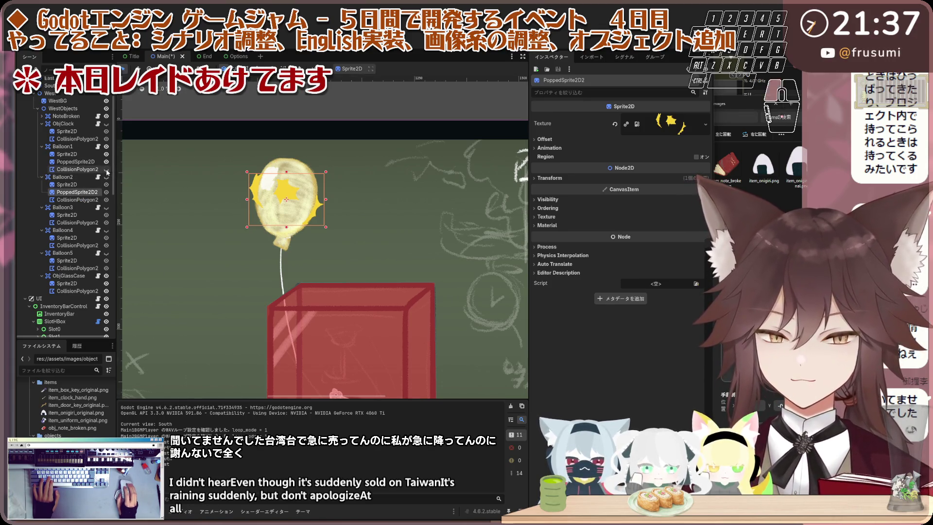
{"action": "left_click", "coordinate": [106, 176]}
{"action": "left_click", "coordinate": [107, 178]}
{"action": "left_click", "coordinate": [105, 200]}
{"action": "double_click", "coordinate": [90, 192]}
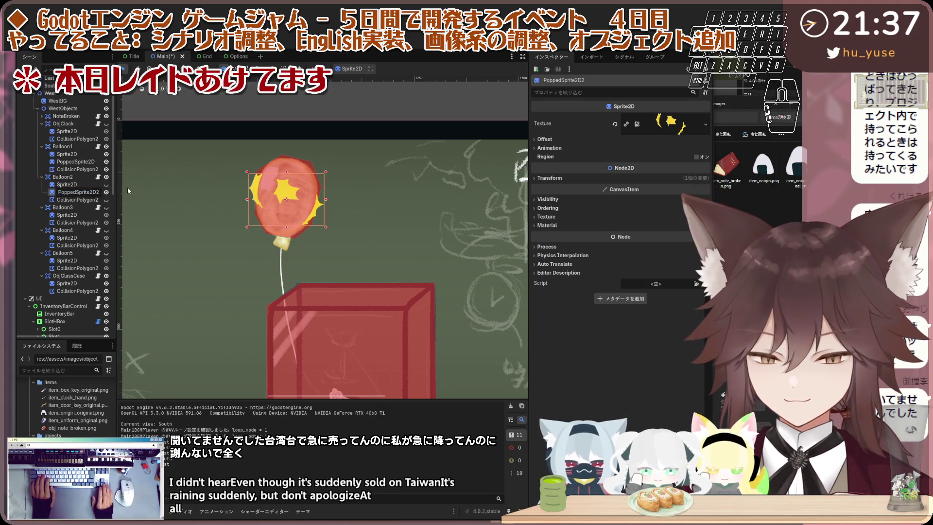
{"action": "key", "text": "Return"}
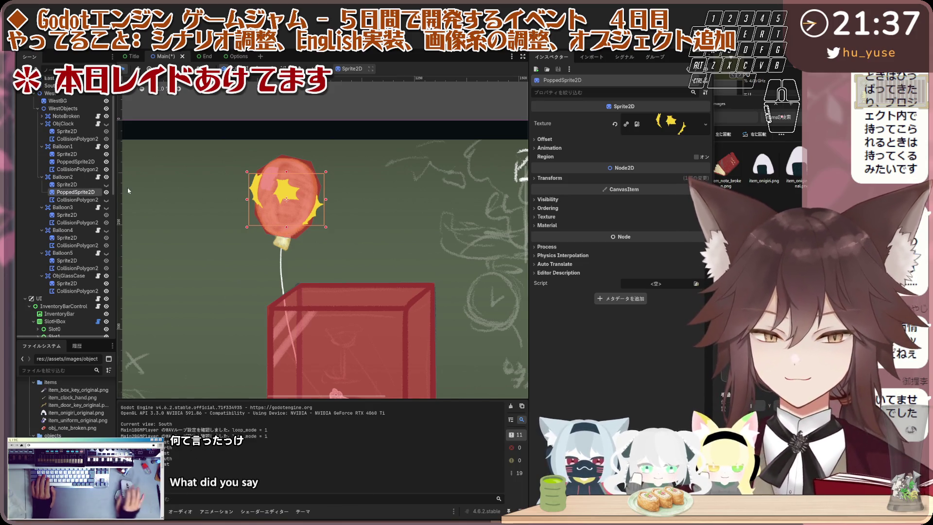
Step: Move the burst onto Balloon2's balloon and mirror it with Scale x -1
{"action": "left_click", "coordinate": [95, 185]}
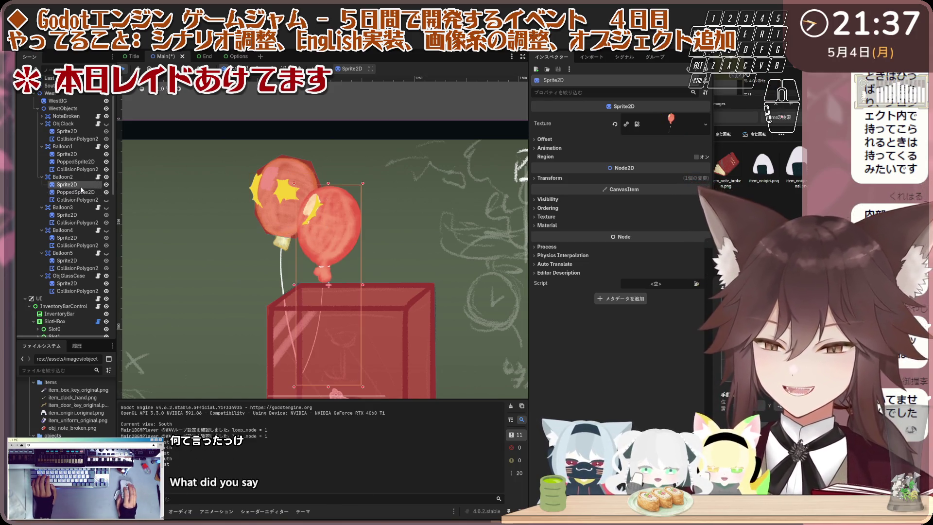
{"action": "left_click_drag", "start_coordinate": [287, 201], "coordinate": [329, 228]}
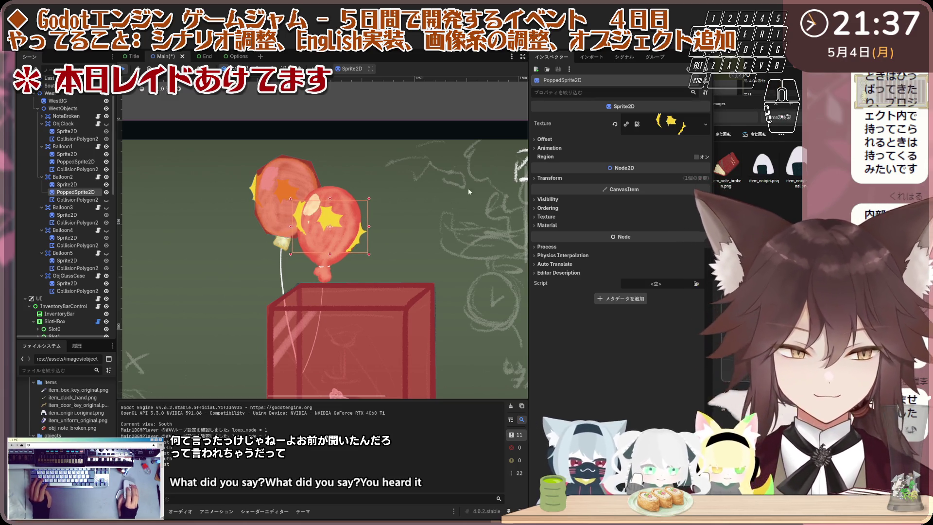
{"action": "left_click", "coordinate": [559, 92]}
{"action": "type", "text": "sca"}
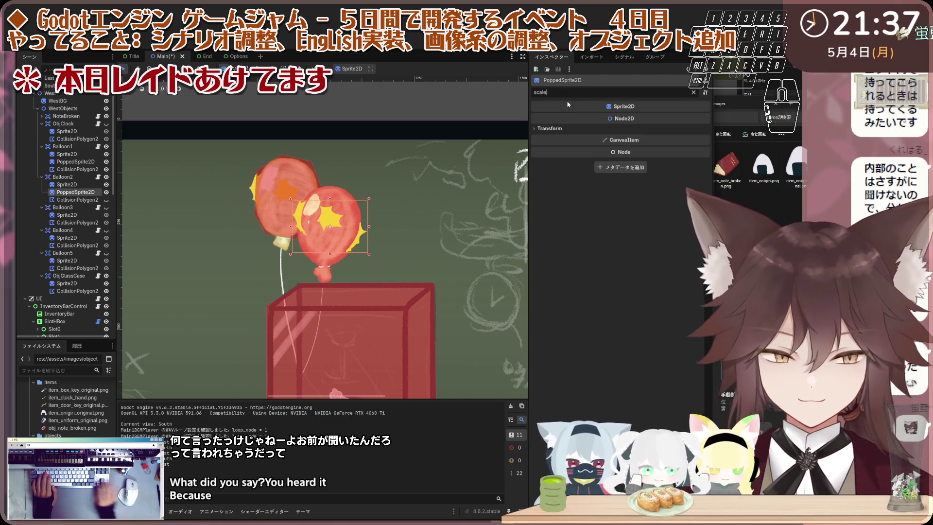
{"action": "type", "text": "le"}
{"action": "left_click", "coordinate": [658, 140]}
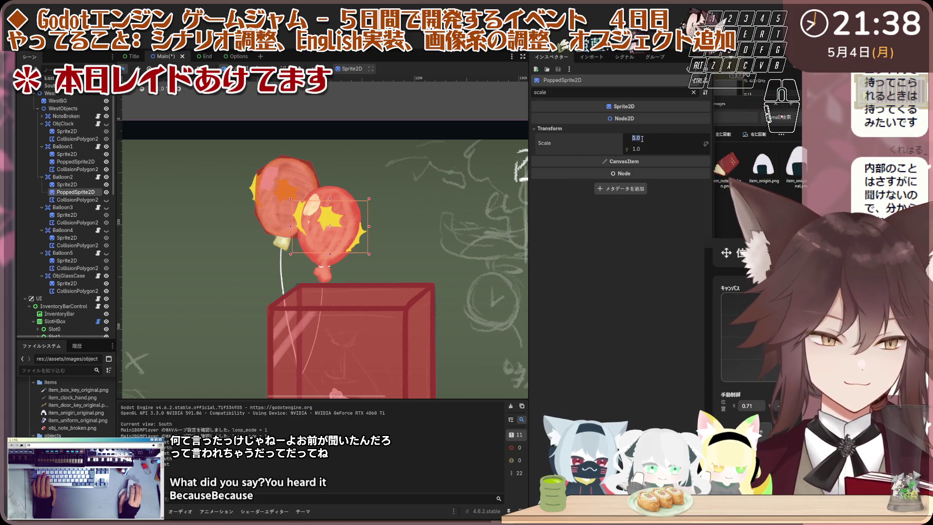
{"action": "type", "text": "-"}
{"action": "key", "text": "Return"}
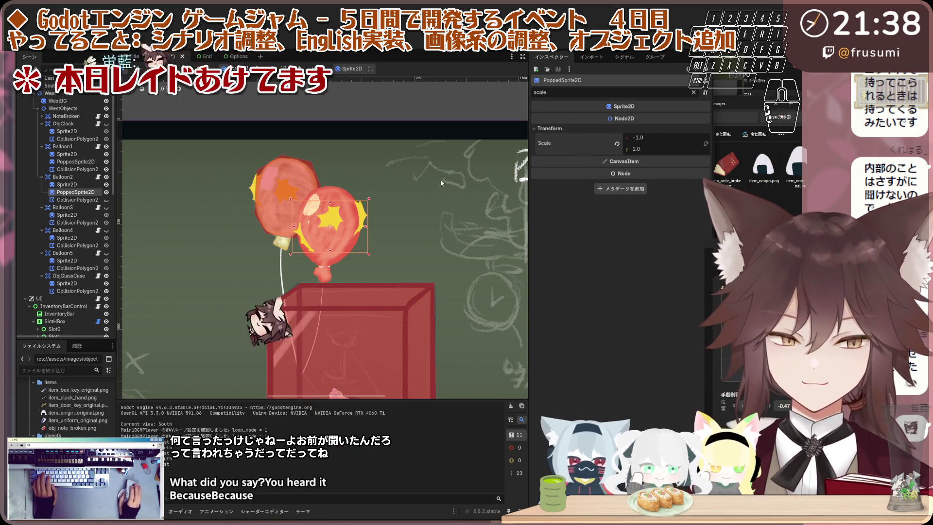
Step: Reposition and slightly enlarge the mirrored burst over Balloon2's balloon
{"action": "left_click_drag", "start_coordinate": [330, 224], "coordinate": [330, 230]}
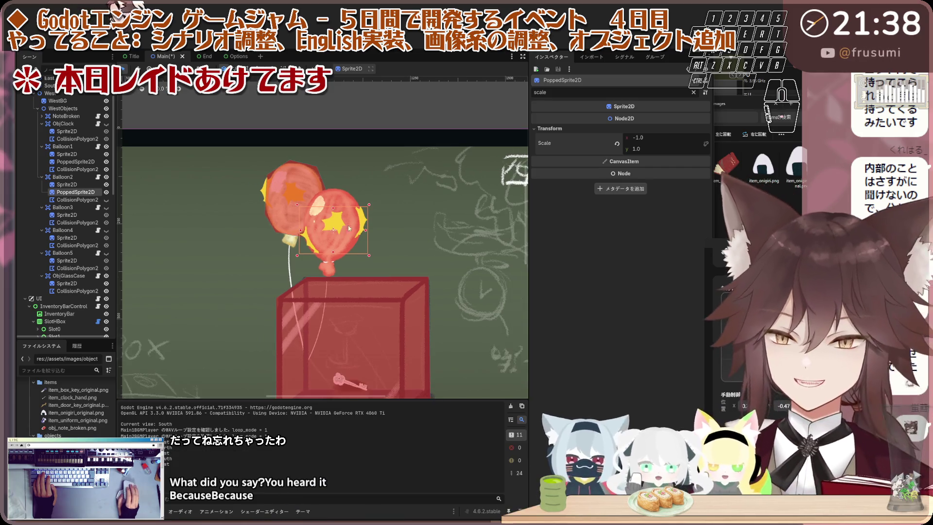
{"action": "scroll", "coordinate": [354, 226], "scroll_direction": "up", "scroll_amount": 2}
{"action": "left_click_drag", "start_coordinate": [328, 232], "coordinate": [327, 229]}
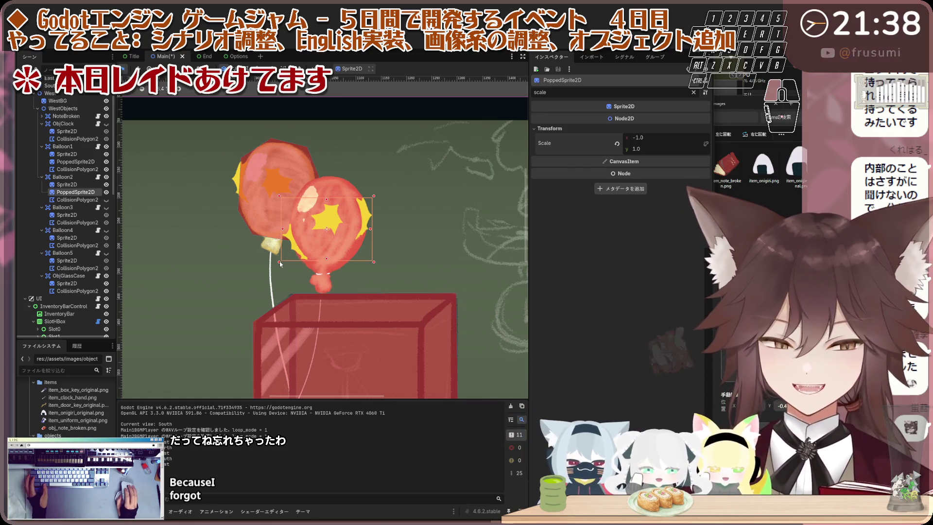
{"action": "left_click_drag", "start_coordinate": [280, 262], "coordinate": [276, 264]}
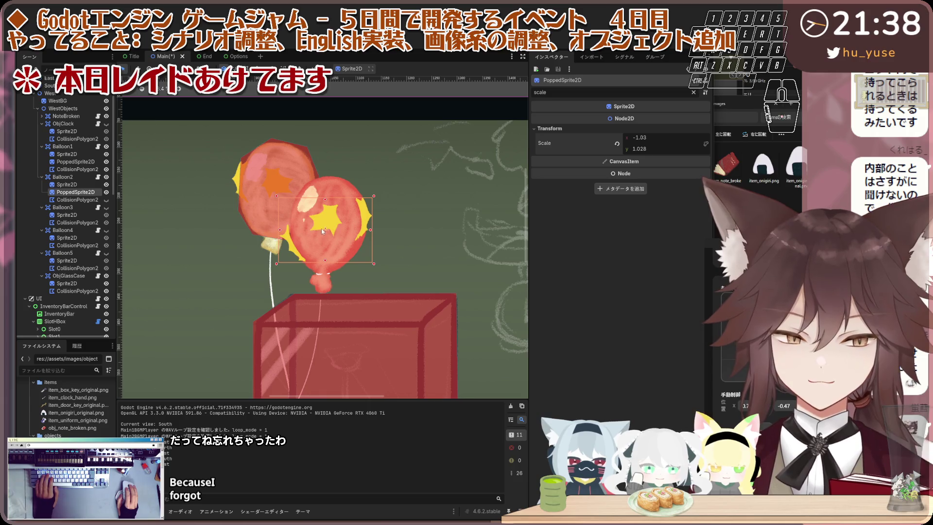
{"action": "left_click_drag", "start_coordinate": [323, 228], "coordinate": [326, 233]}
{"action": "scroll", "coordinate": [180, 236], "scroll_direction": "down", "scroll_amount": 2}
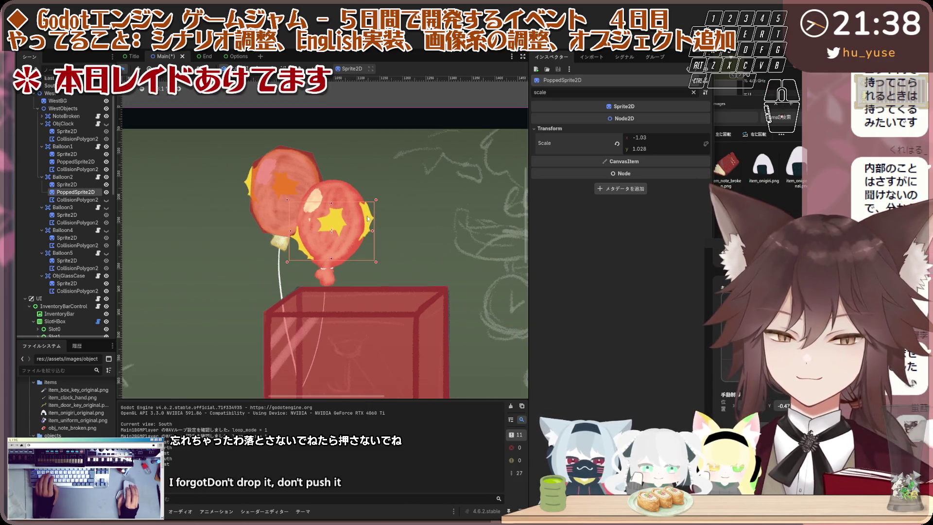
Step: Copy Balloon2's PoppedSprite2D under Balloon3 and show Balloon3
{"action": "key", "text": "ctrl+d"}
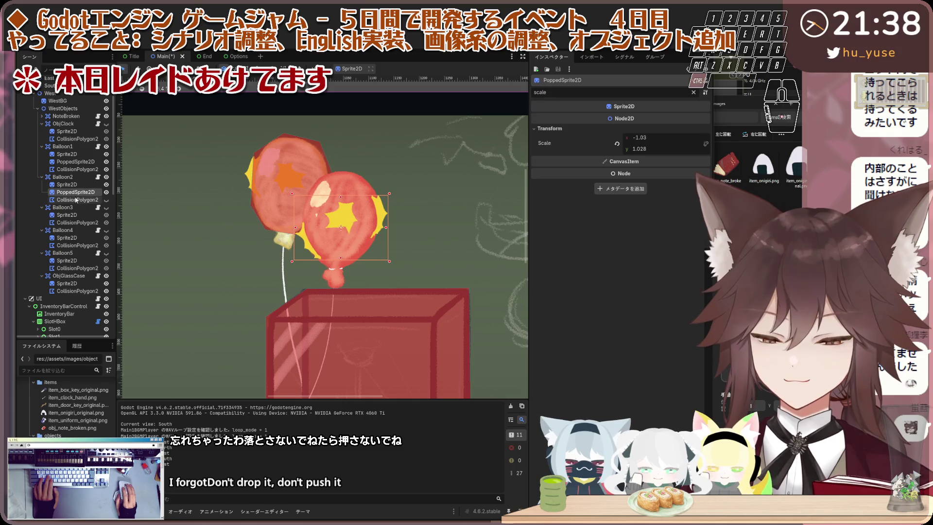
{"action": "mouse_move", "coordinate": [70, 200]}
{"action": "left_mouse_down"}
{"action": "mouse_move", "coordinate": [79, 226]}
{"action": "mouse_move", "coordinate": [91, 225]}
{"action": "left_mouse_up"}
{"action": "left_click", "coordinate": [106, 207]}
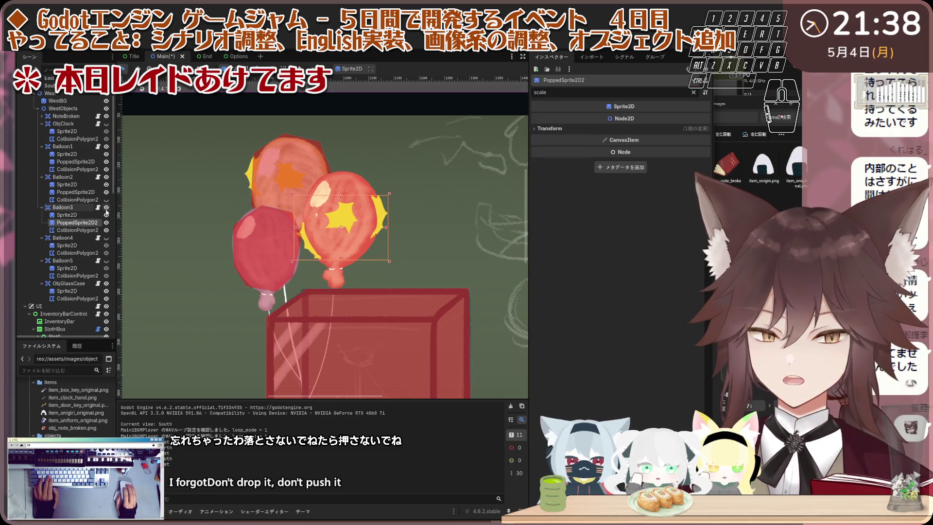
Step: Hide Balloon3's collision overlay and rename its burst copy PoppedSprite2D
{"action": "left_click", "coordinate": [106, 230]}
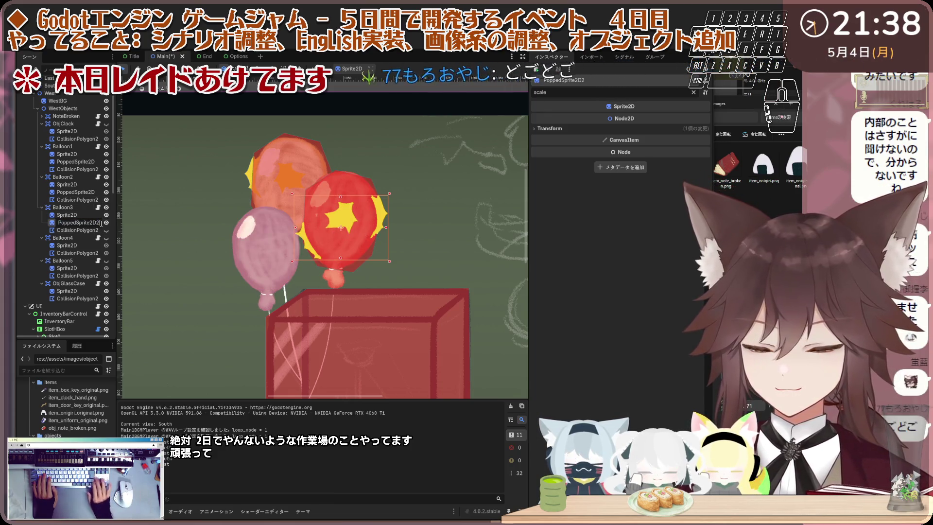
{"action": "key", "text": "BackSpace"}
{"action": "key", "text": "Return"}
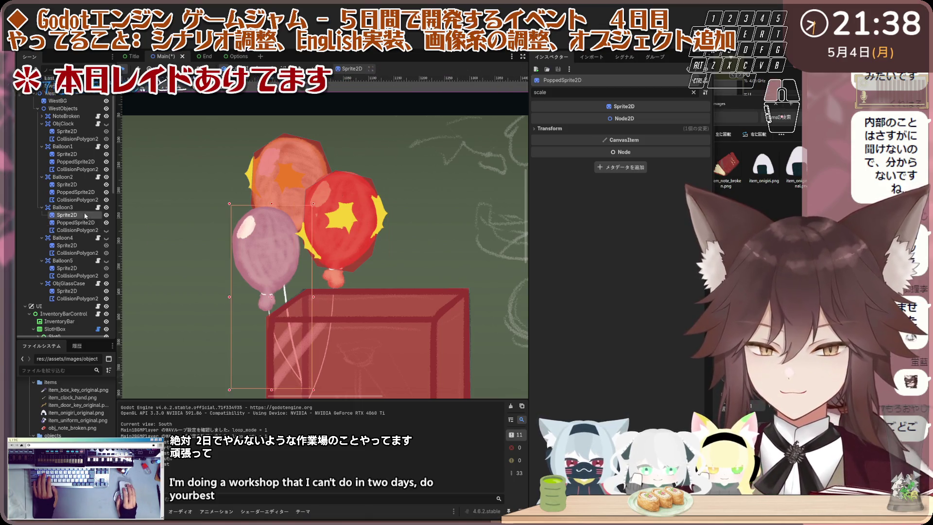
{"action": "left_click_drag", "start_coordinate": [115, 218], "coordinate": [127, 218]}
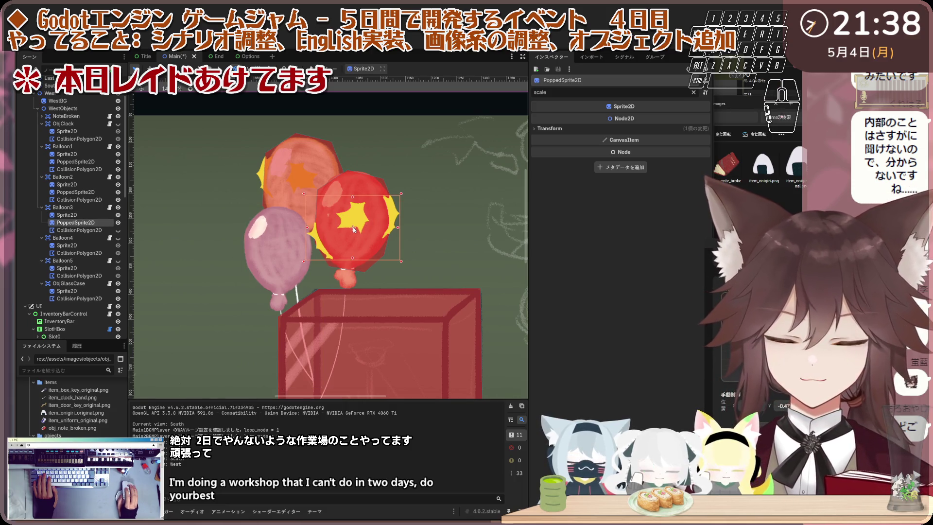
Step: Fit the burst over the pink balloon at scale 0.943 × 0.983, nudged up
{"action": "left_click_drag", "start_coordinate": [353, 229], "coordinate": [276, 257]}
{"action": "left_click_drag", "start_coordinate": [324, 290], "coordinate": [316, 286]}
{"action": "left_click_drag", "start_coordinate": [273, 254], "coordinate": [278, 249]}
{"action": "key", "text": "ctrl+z"}
{"action": "key", "text": "ctrl+z"}
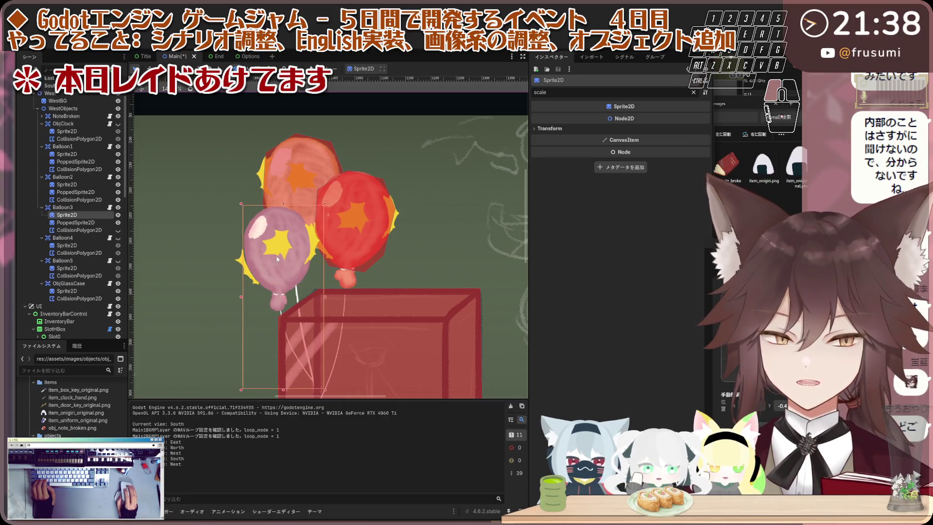
{"action": "key", "text": "ctrl+shift+z"}
{"action": "key", "text": "ctrl+shift+z"}
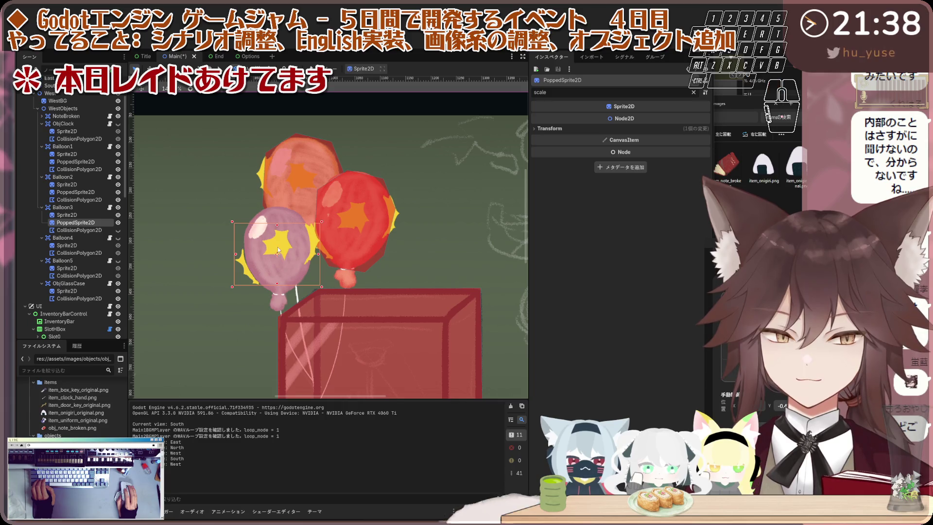
{"action": "left_click_drag", "start_coordinate": [278, 246], "coordinate": [277, 248]}
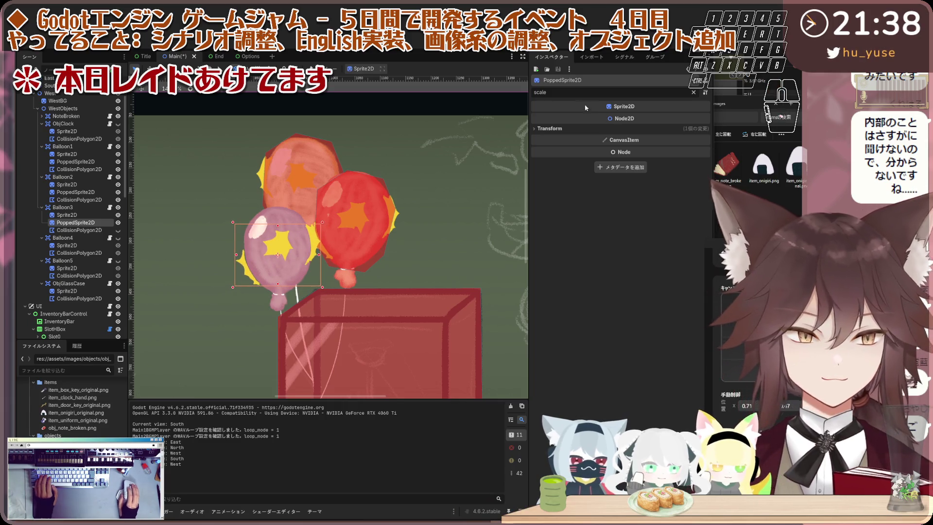
{"action": "left_click", "coordinate": [538, 130]}
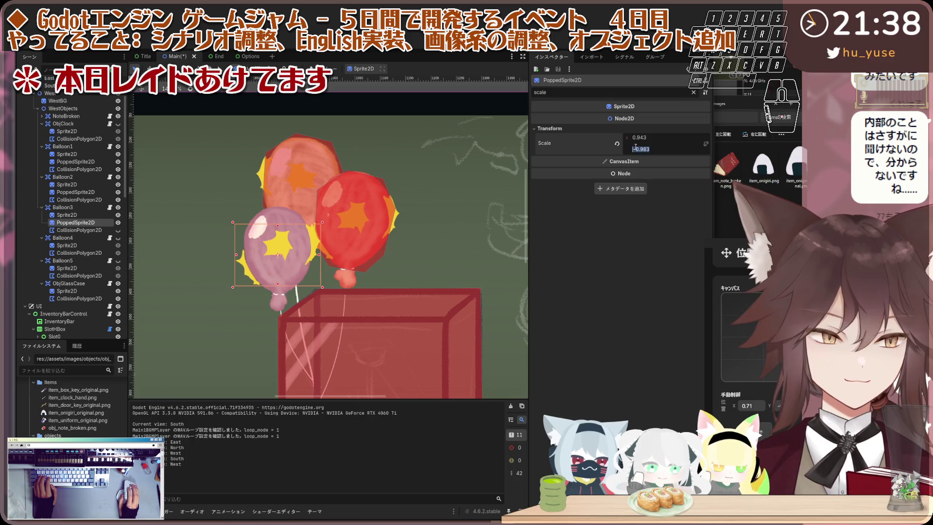
{"action": "key", "text": "ctrl+z"}
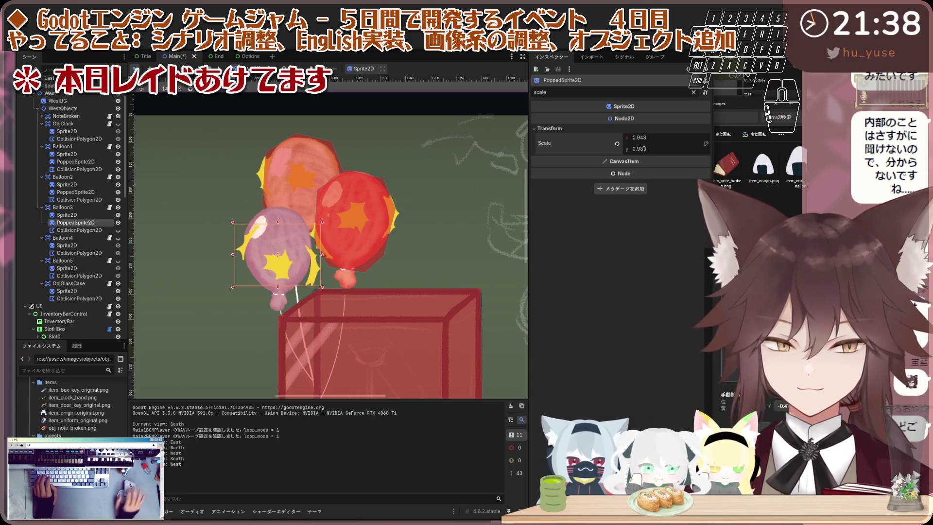
{"action": "left_click_drag", "start_coordinate": [278, 256], "coordinate": [278, 246]}
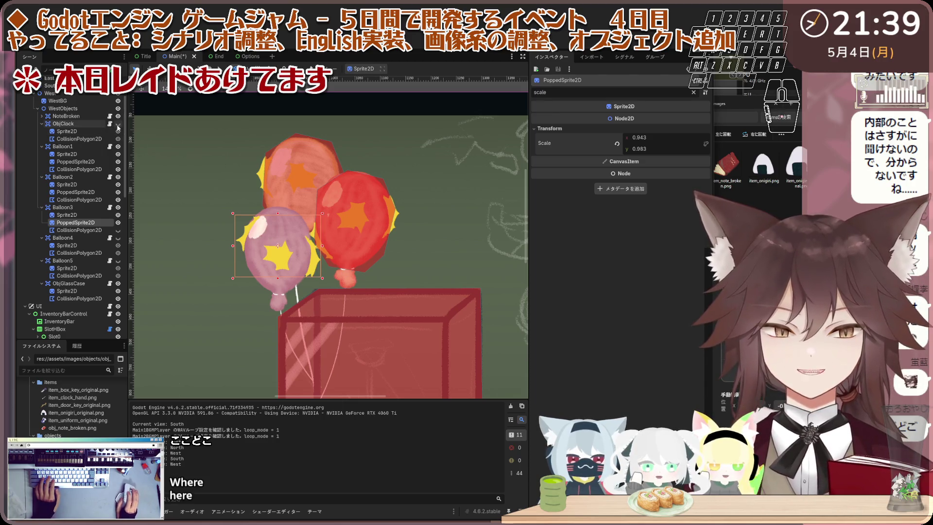
Step: Copy Balloon1's PoppedSprite2D under Balloon4 as PoppedSprite2D2, deleting a mistaken sprite copy
{"action": "left_click", "coordinate": [81, 155]}
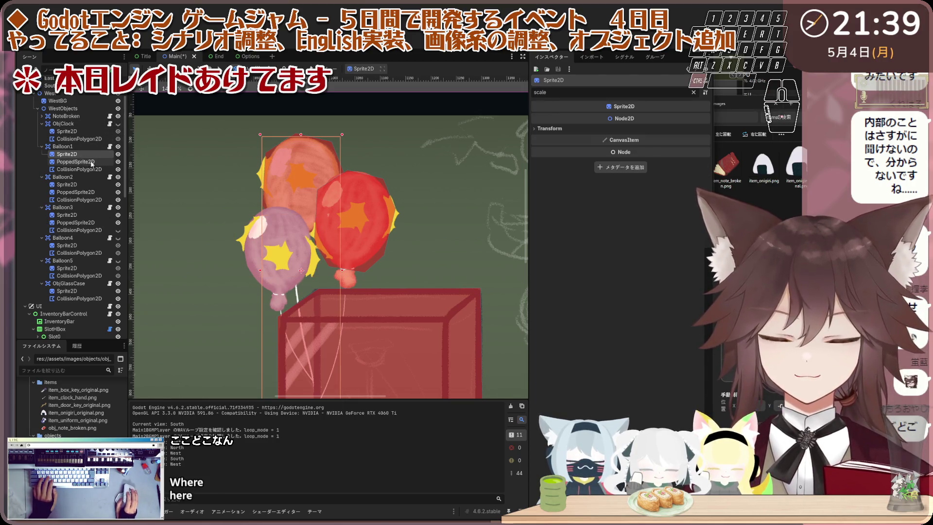
{"action": "key", "text": "ctrl+d"}
{"action": "mouse_move", "coordinate": [90, 171]}
{"action": "left_mouse_down"}
{"action": "mouse_move", "coordinate": [97, 257]}
{"action": "mouse_move", "coordinate": [98, 249]}
{"action": "mouse_move", "coordinate": [81, 258]}
{"action": "left_mouse_up"}
{"action": "key", "text": "Delete"}
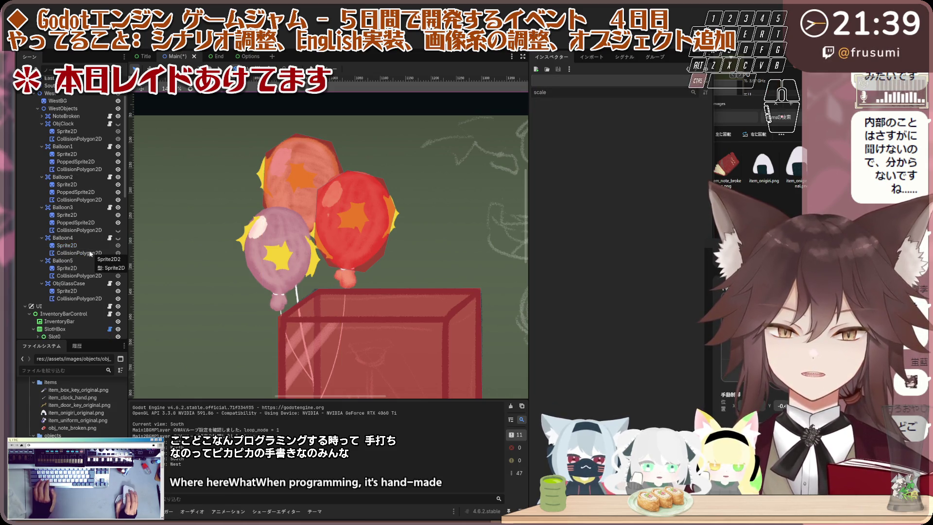
{"action": "left_click", "coordinate": [91, 163]}
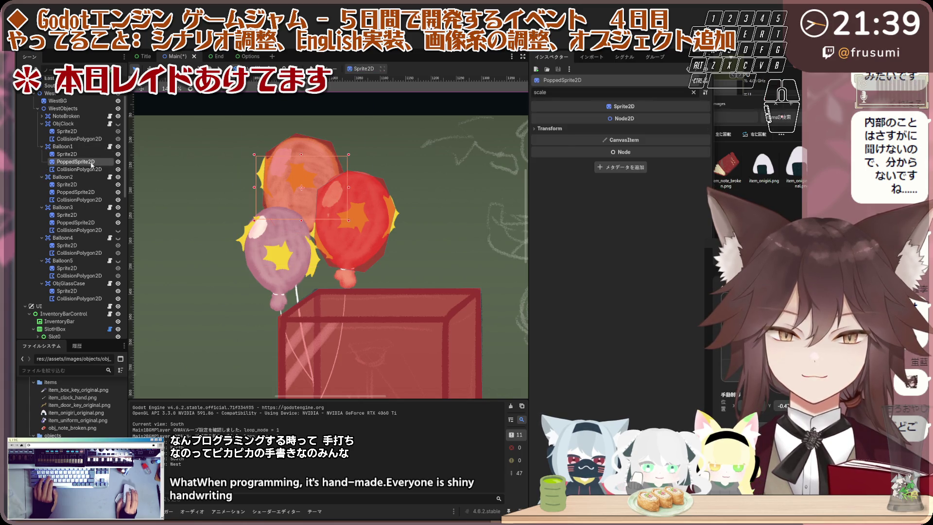
{"action": "key", "text": "ctrl+d"}
{"action": "left_click_drag", "start_coordinate": [92, 170], "coordinate": [93, 260]}
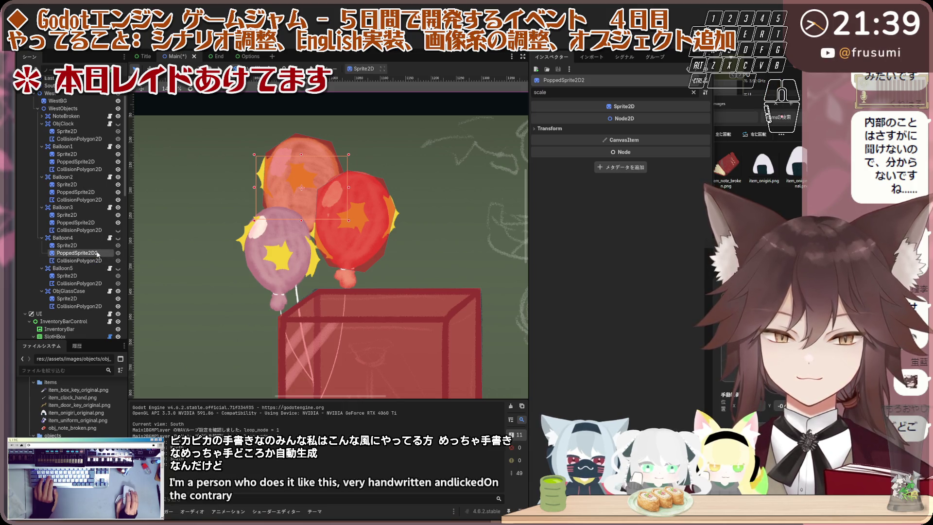
{"action": "left_click", "coordinate": [118, 207]}
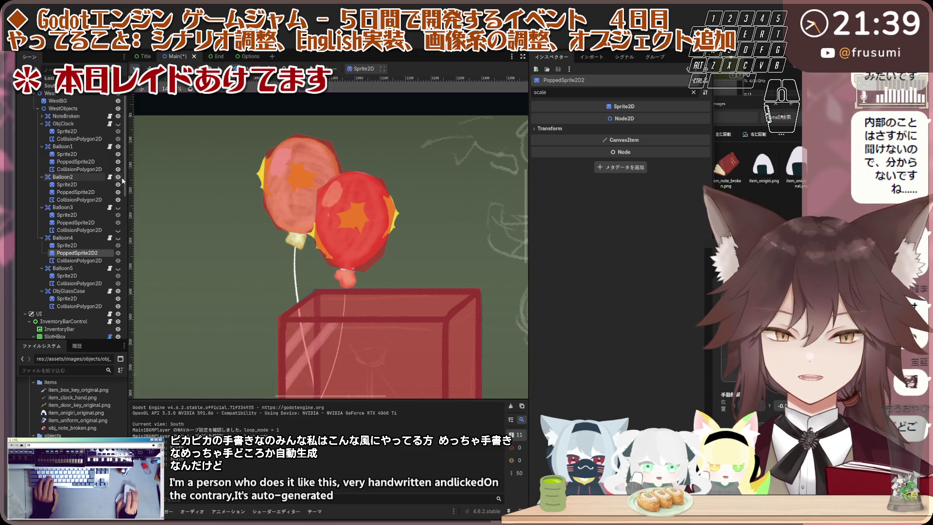
Step: Hide Balloon1–3 and show Balloon4 on the canvas
{"action": "left_click", "coordinate": [118, 177]}
{"action": "left_click", "coordinate": [118, 146]}
{"action": "left_click", "coordinate": [119, 238]}
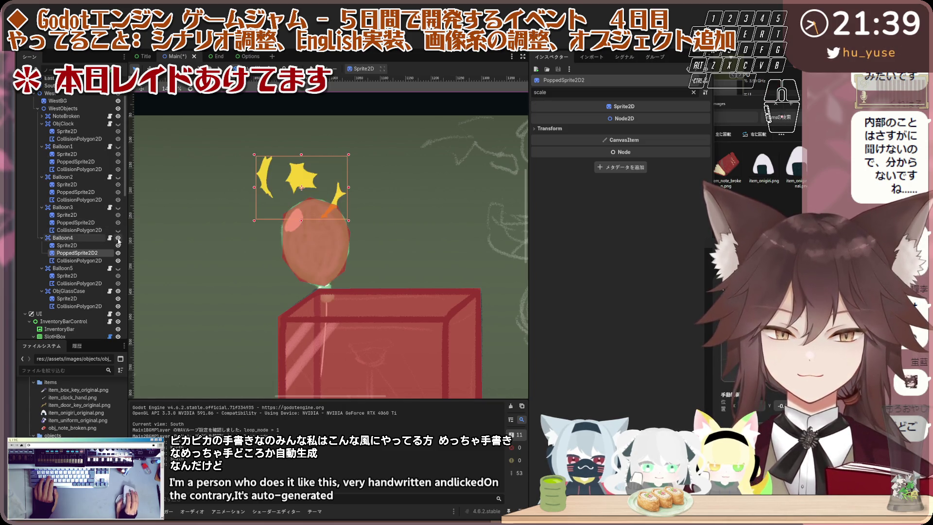
Step: Center and shrink PoppedSprite2D2 over Balloon4's balloon, then duplicate it
{"action": "left_click_drag", "start_coordinate": [279, 192], "coordinate": [294, 250]}
{"action": "mouse_move", "coordinate": [362, 213]}
{"action": "left_mouse_down"}
{"action": "mouse_move", "coordinate": [349, 184]}
{"action": "mouse_move", "coordinate": [362, 209]}
{"action": "mouse_move", "coordinate": [352, 199]}
{"action": "mouse_move", "coordinate": [350, 291]}
{"action": "mouse_move", "coordinate": [295, 280]}
{"action": "mouse_move", "coordinate": [388, 189]}
{"action": "mouse_move", "coordinate": [371, 173]}
{"action": "left_mouse_up"}
{"action": "left_click_drag", "start_coordinate": [315, 247], "coordinate": [319, 245]}
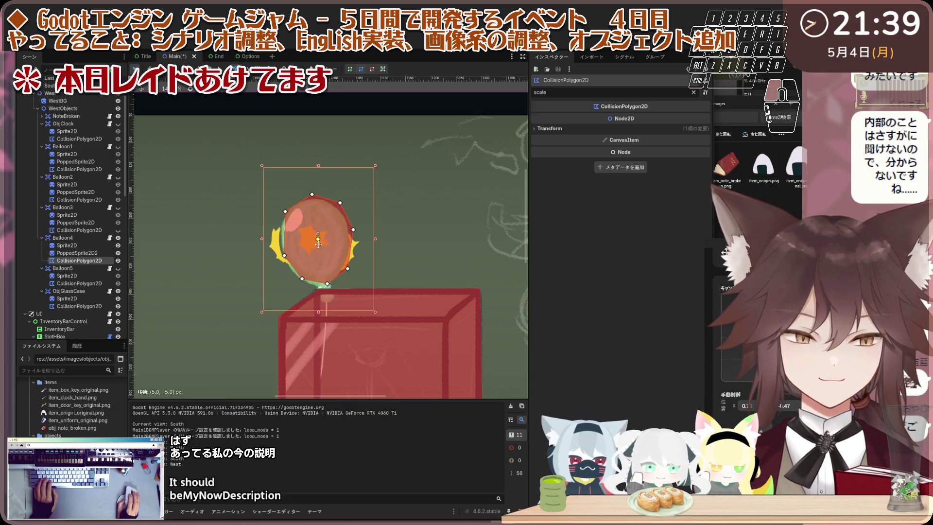
{"action": "left_click", "coordinate": [92, 253]}
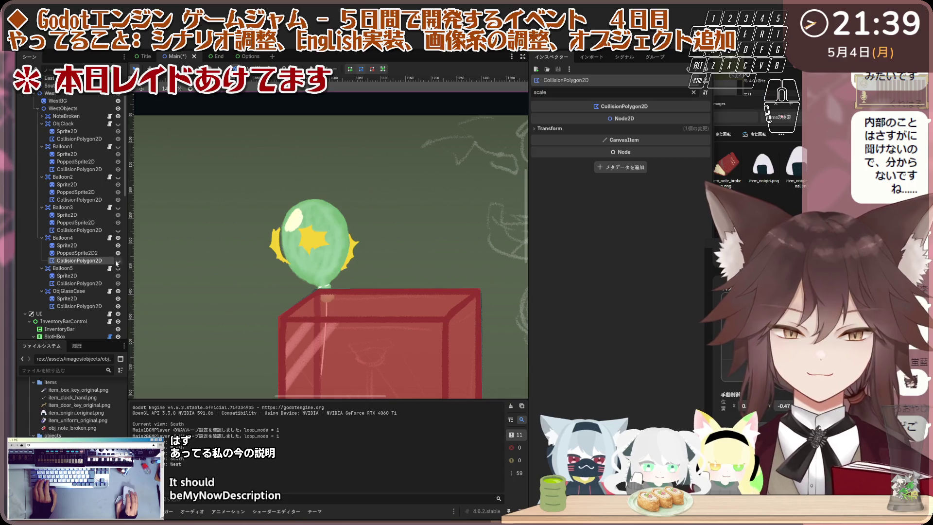
{"action": "left_click_drag", "start_coordinate": [282, 291], "coordinate": [280, 289]}
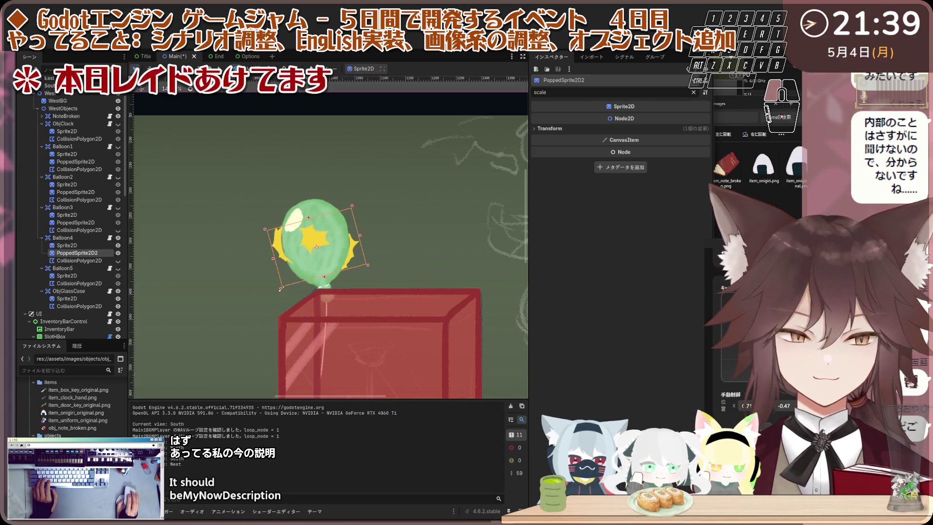
{"action": "left_click", "coordinate": [118, 260]}
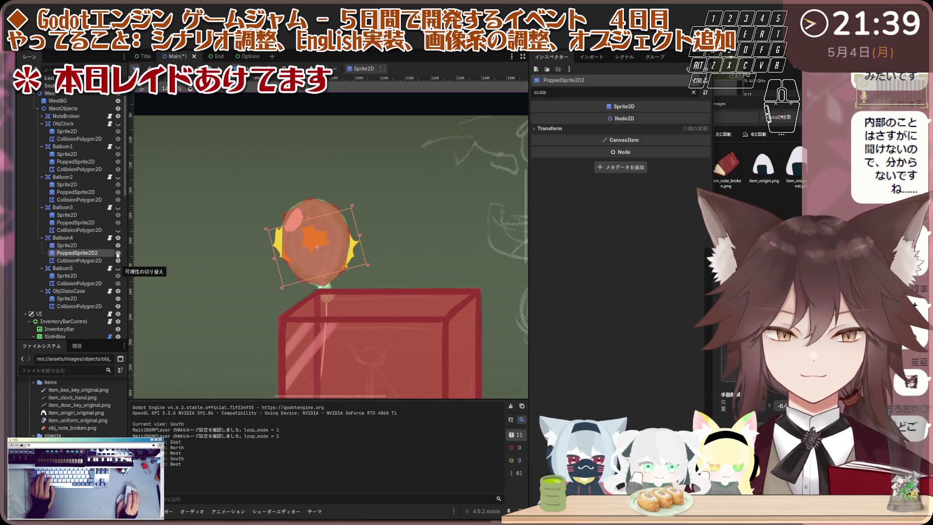
{"action": "key", "text": "ctrl+d"}
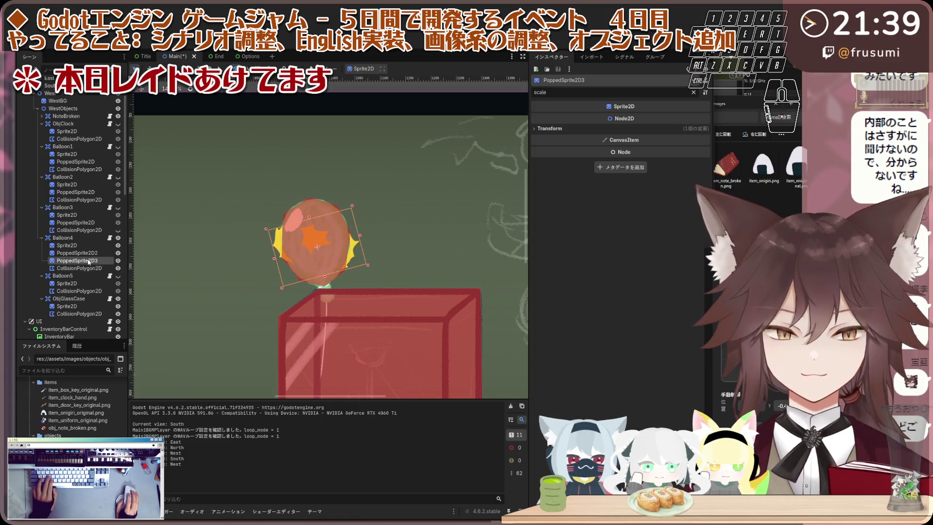
Step: Move the copy under Balloon5 and rename Balloon4's burst to PoppedSprite2D
{"action": "left_click_drag", "start_coordinate": [90, 290], "coordinate": [90, 289]}
{"action": "left_click", "coordinate": [97, 253]}
{"action": "left_click", "coordinate": [107, 252]}
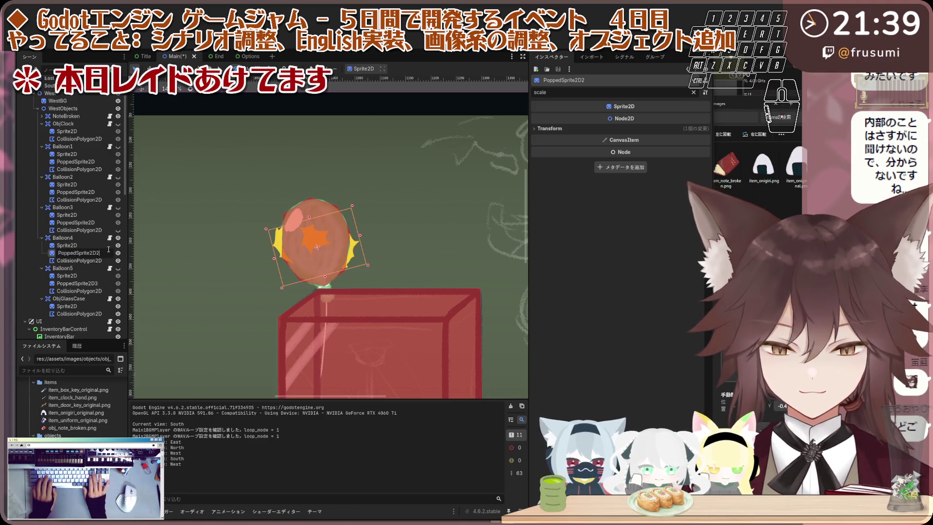
{"action": "key", "text": "BackSpace"}
{"action": "key", "text": "Return"}
Step: Show all five balloons again and select Balloon5's popped sprite
{"action": "left_click", "coordinate": [117, 238]}
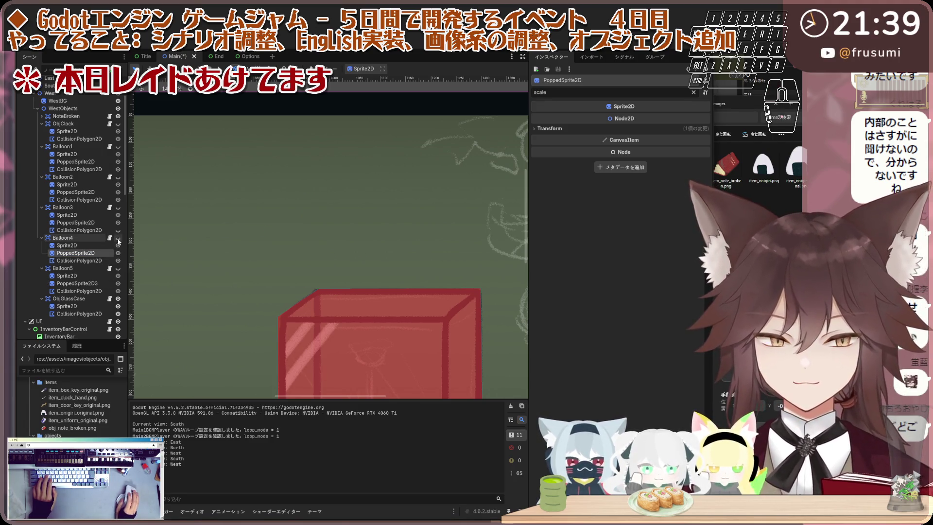
{"action": "left_click", "coordinate": [118, 238]}
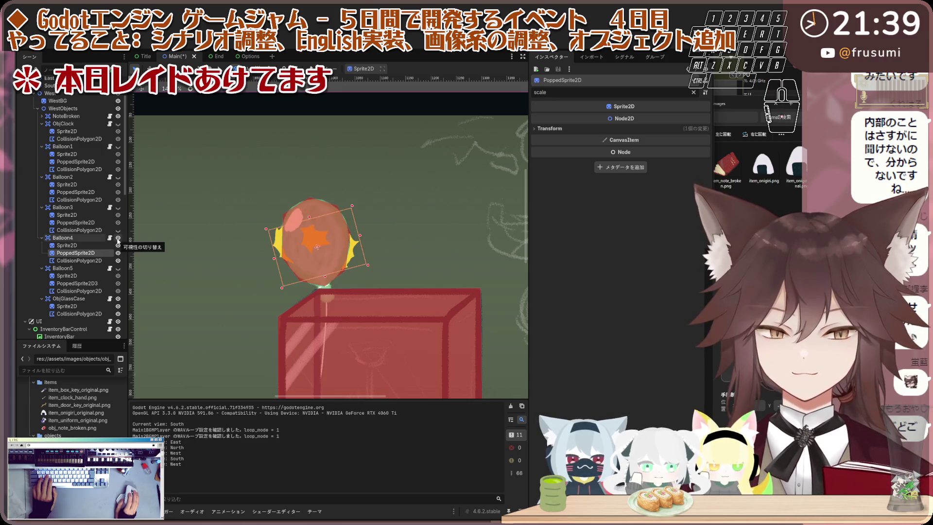
{"action": "left_click", "coordinate": [117, 207]}
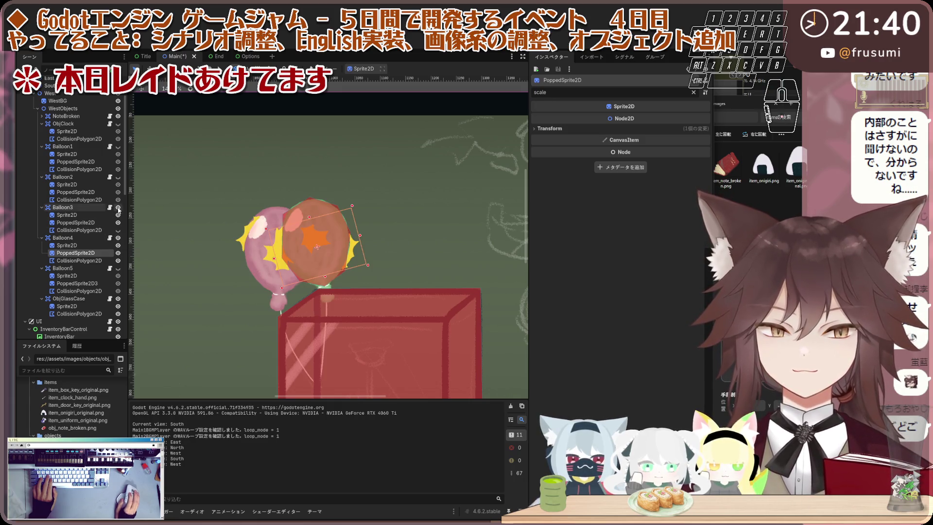
{"action": "left_click", "coordinate": [117, 177]}
{"action": "left_click", "coordinate": [117, 146]}
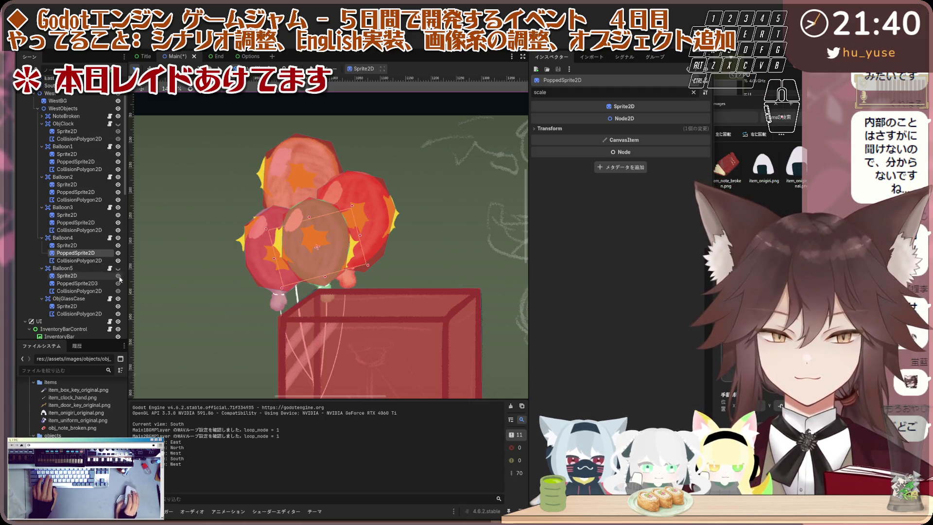
{"action": "left_click", "coordinate": [118, 268]}
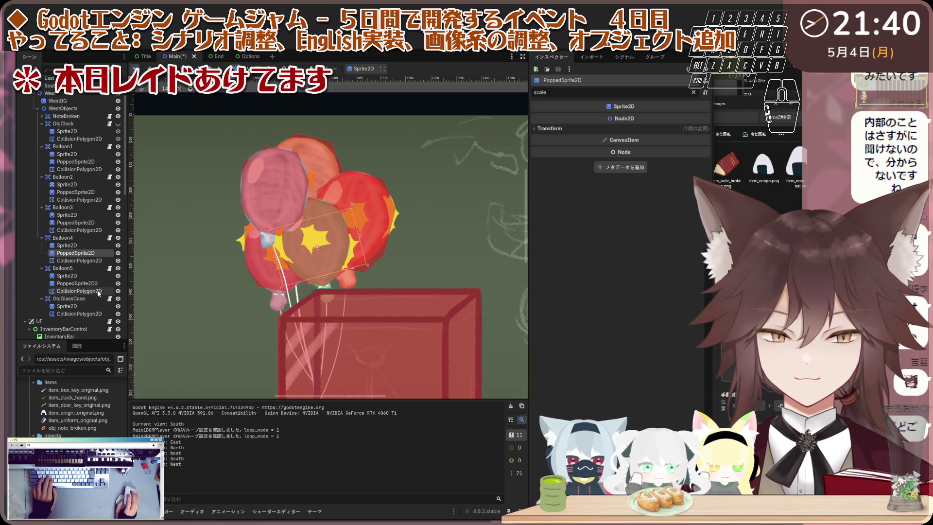
{"action": "left_click", "coordinate": [97, 284]}
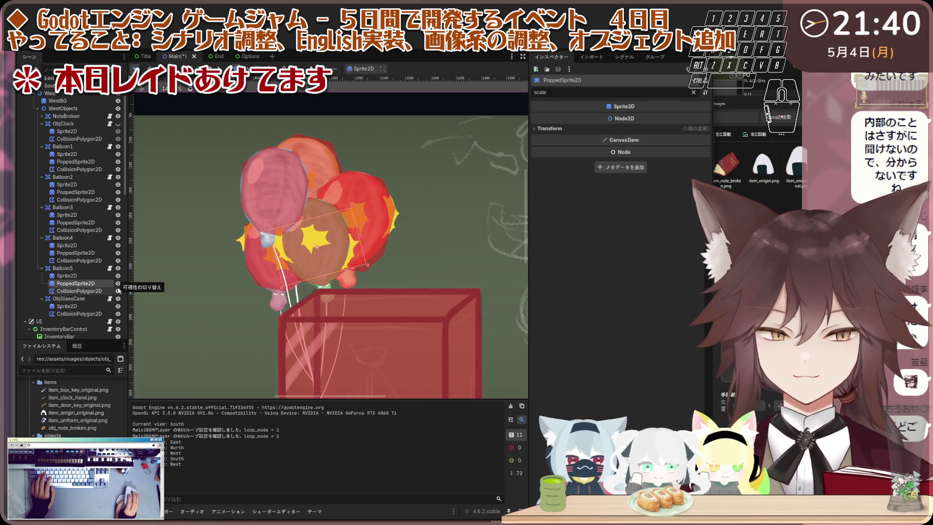
Step: Move, rotate -150° and resize Balloon5's burst over the pale blue balloon
{"action": "left_click", "coordinate": [118, 291]}
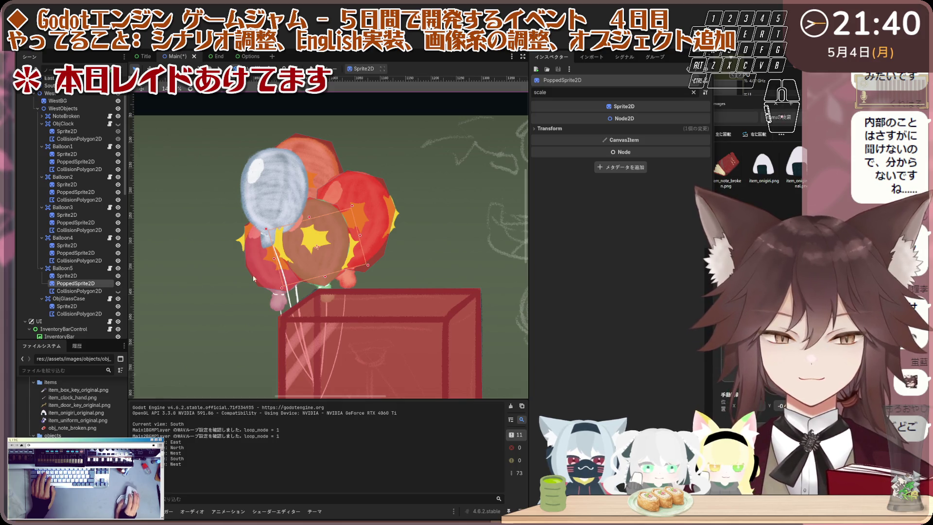
{"action": "left_click_drag", "start_coordinate": [317, 248], "coordinate": [276, 192]}
{"action": "mouse_move", "coordinate": [242, 234]}
{"action": "left_mouse_down"}
{"action": "mouse_move", "coordinate": [226, 252]}
{"action": "mouse_move", "coordinate": [398, 172]}
{"action": "mouse_move", "coordinate": [369, 130]}
{"action": "mouse_move", "coordinate": [305, 115]}
{"action": "mouse_move", "coordinate": [282, 126]}
{"action": "left_mouse_up"}
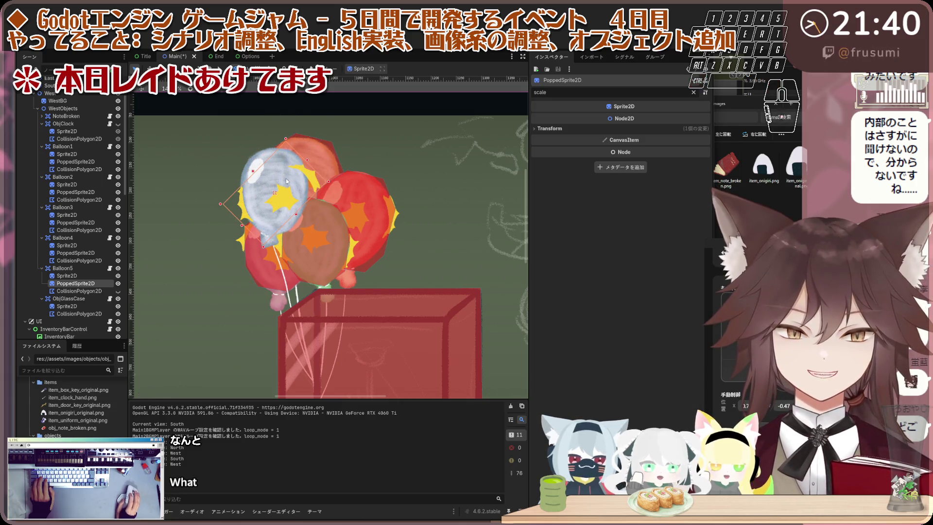
{"action": "left_click_drag", "start_coordinate": [273, 195], "coordinate": [271, 189]}
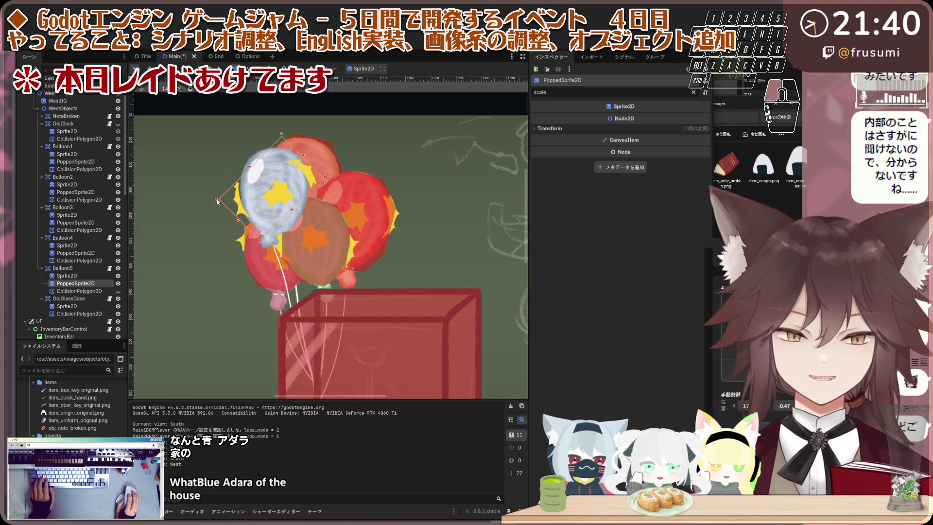
{"action": "left_click_drag", "start_coordinate": [217, 200], "coordinate": [219, 199]}
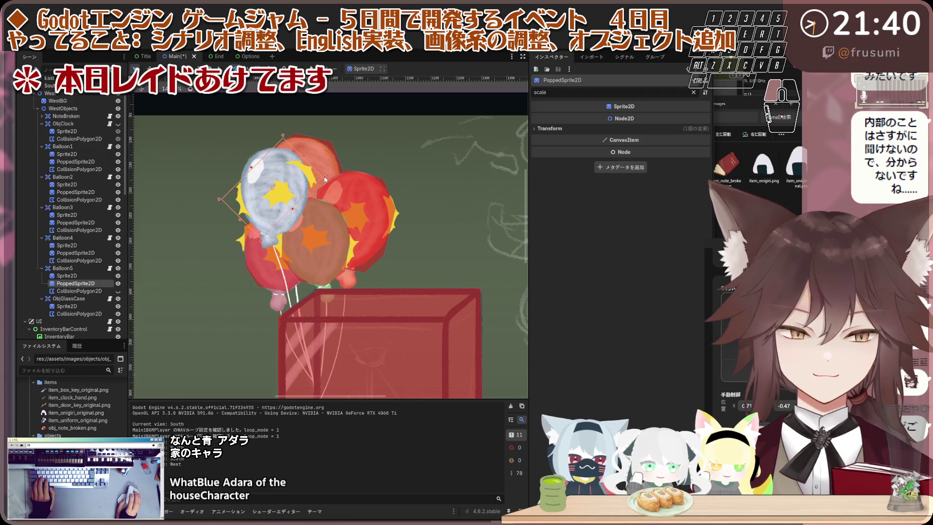
{"action": "left_click_drag", "start_coordinate": [282, 135], "coordinate": [280, 141]}
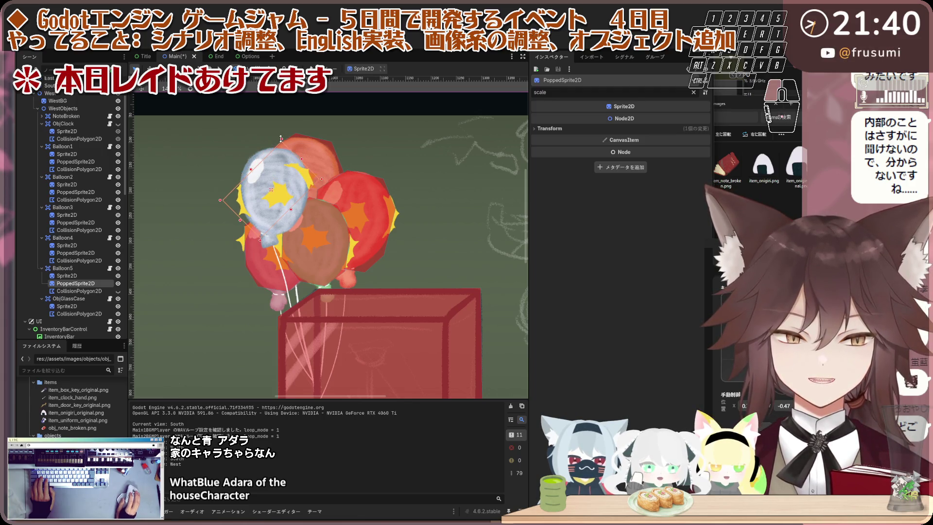
{"action": "left_click", "coordinate": [118, 291]}
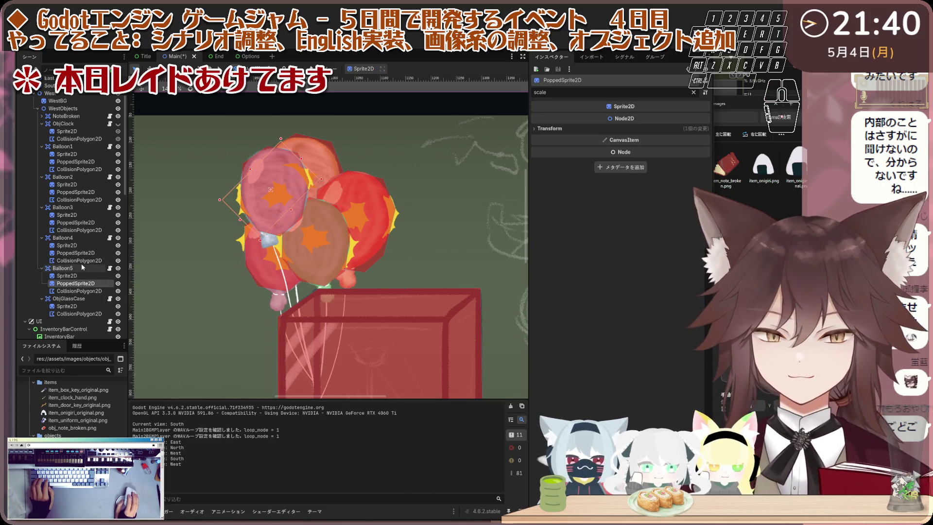
Step: Select all five PoppedSprite2D nodes and hide them
{"action": "left_click", "coordinate": [75, 252], "text": "ctrl"}
{"action": "left_click", "coordinate": [75, 222], "text": "ctrl"}
{"action": "left_click", "coordinate": [76, 192], "text": "ctrl"}
{"action": "left_click", "coordinate": [75, 161], "text": "ctrl"}
{"action": "left_click", "coordinate": [117, 162]}
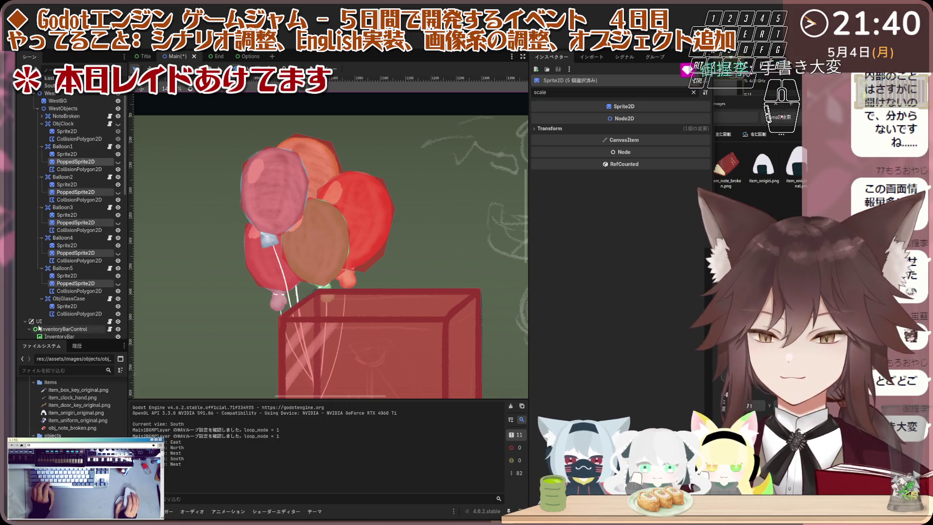
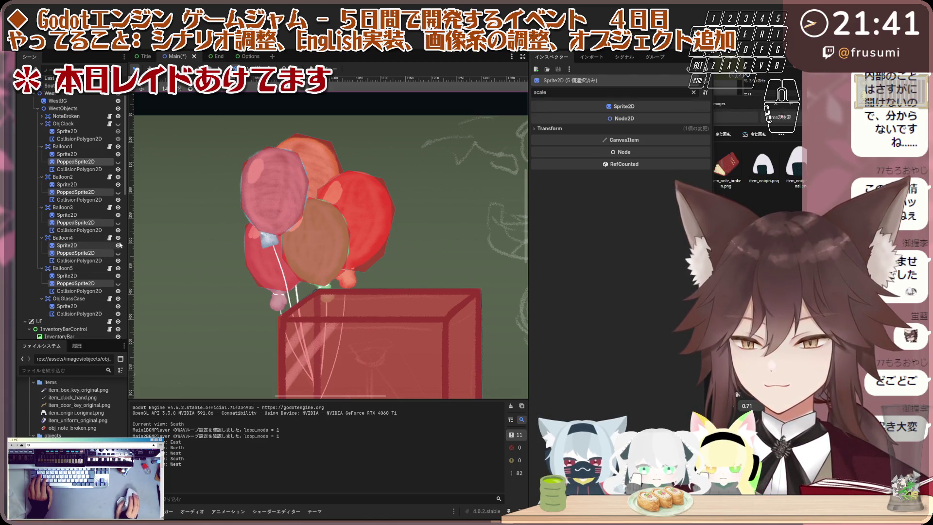
Step: Open Balloon.gd from the Balloon2 node and run the project with F5
{"action": "left_click", "coordinate": [109, 178]}
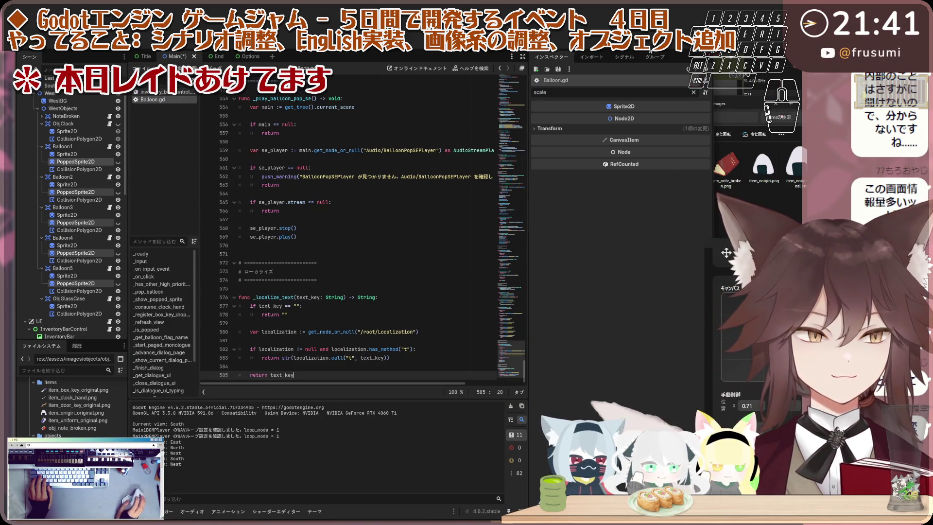
{"action": "key", "text": "F5"}
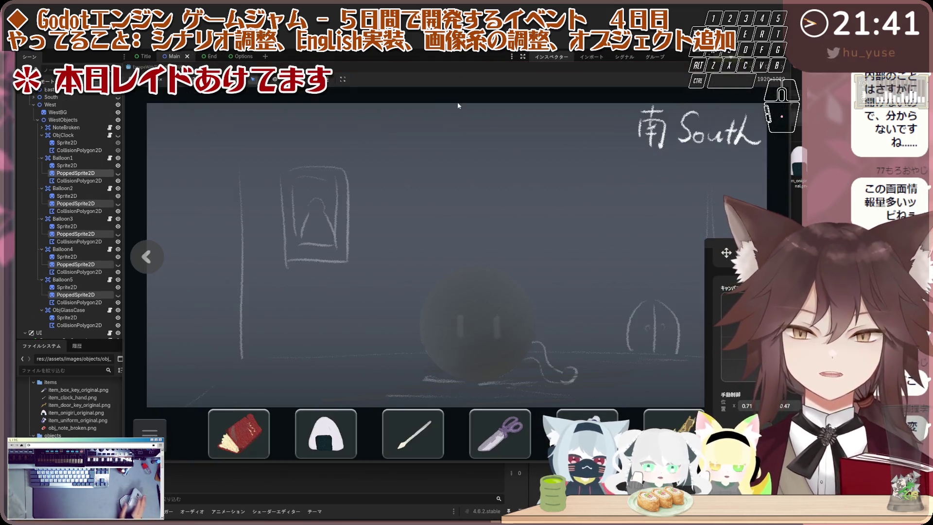
Step: Shrink the game window, travel East and North to the West room, and read the balloons' dialogue
{"action": "mouse_move", "coordinate": [127, 67]}
{"action": "left_mouse_down"}
{"action": "mouse_move", "coordinate": [213, 127]}
{"action": "mouse_move", "coordinate": [301, 136]}
{"action": "mouse_move", "coordinate": [162, 84]}
{"action": "left_mouse_up"}
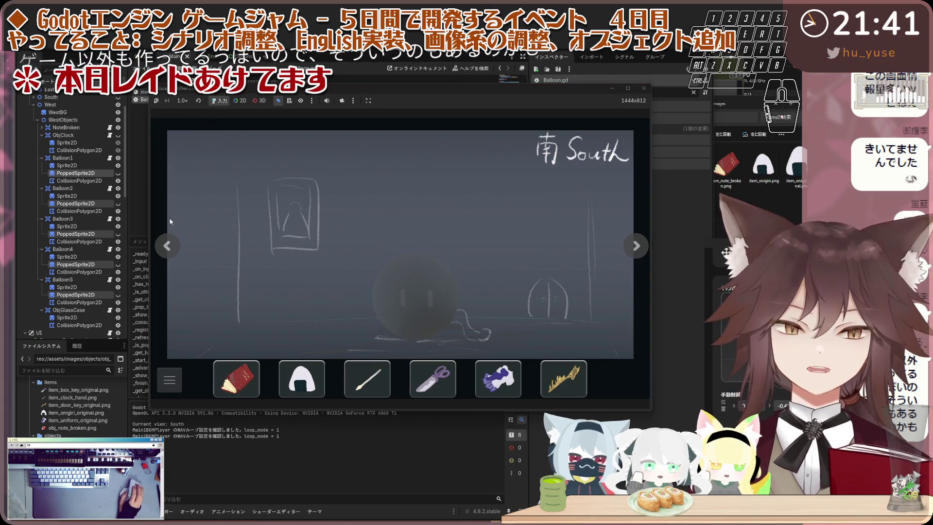
{"action": "left_click", "coordinate": [172, 246]}
{"action": "left_click", "coordinate": [172, 246]}
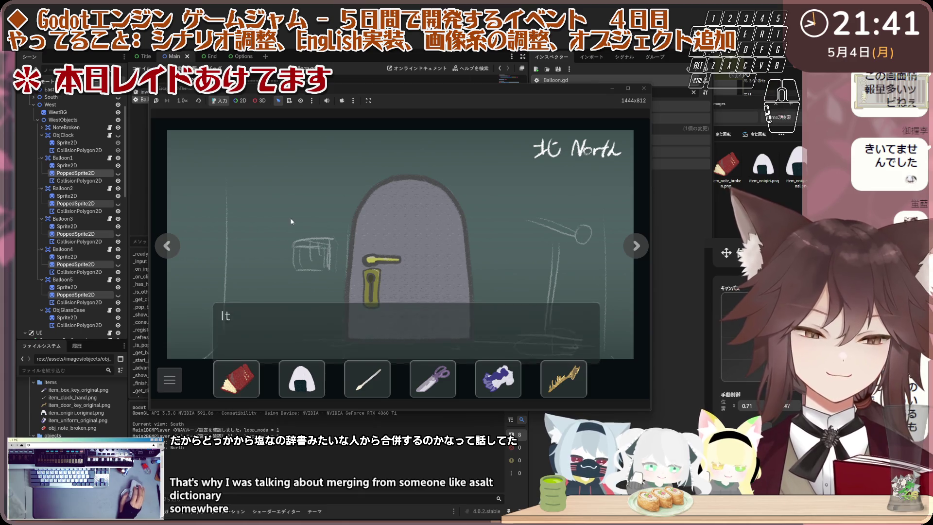
{"action": "left_click", "coordinate": [173, 248]}
{"action": "left_click", "coordinate": [173, 248]}
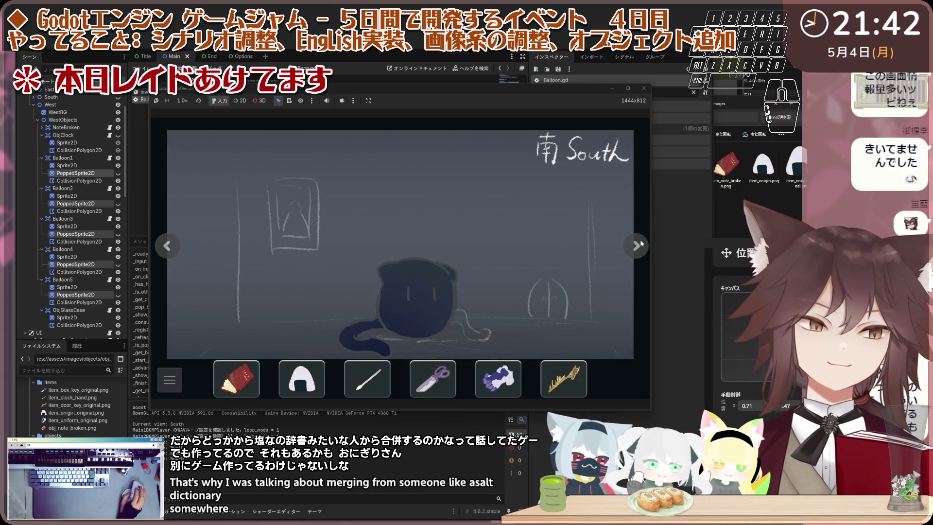
{"action": "left_click", "coordinate": [636, 245]}
{"action": "left_click", "coordinate": [407, 192]}
{"action": "left_click", "coordinate": [401, 179]}
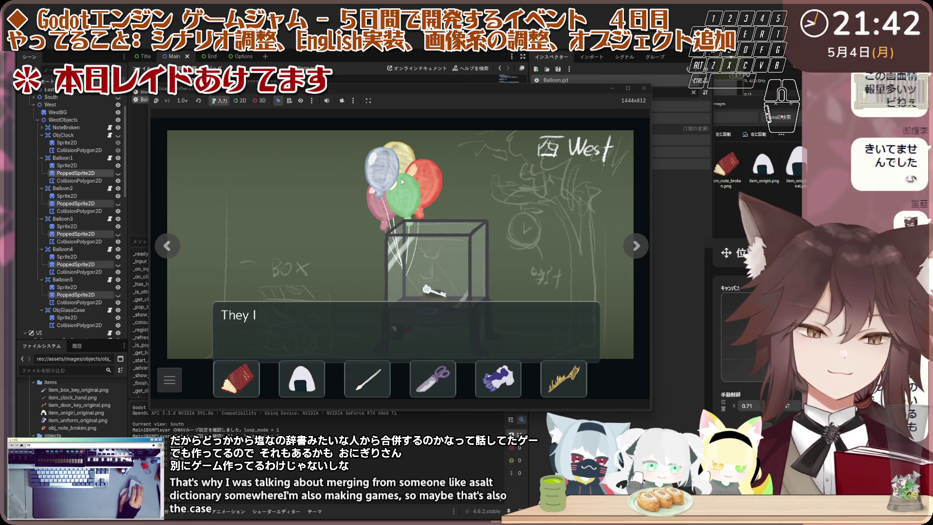
{"action": "left_click", "coordinate": [398, 165]}
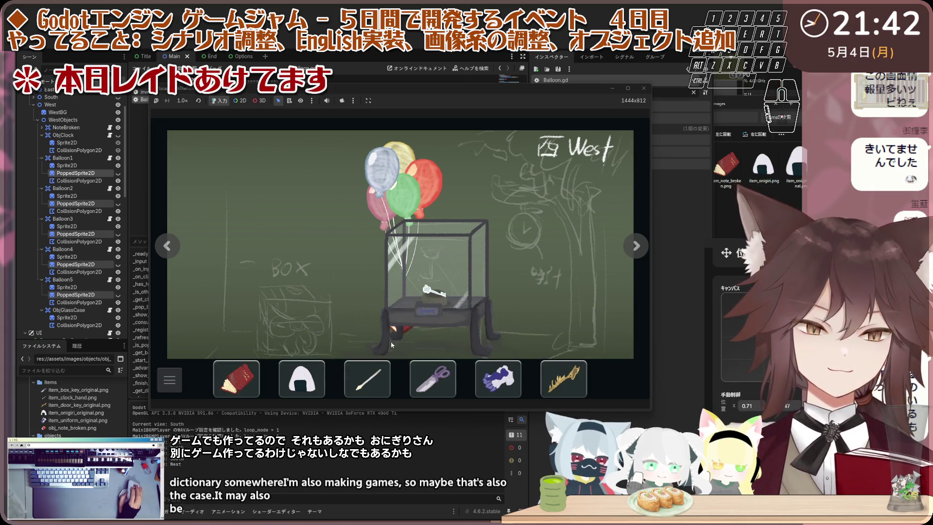
Step: Pop the blue balloon with the needle item, then deselect the needle
{"action": "left_click", "coordinate": [367, 378]}
{"action": "left_click", "coordinate": [384, 172]}
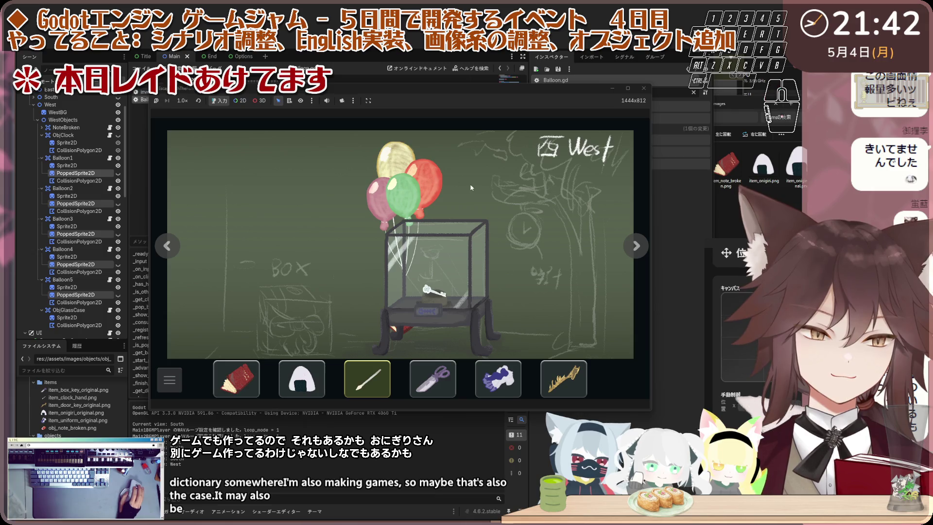
{"action": "left_click", "coordinate": [394, 199]}
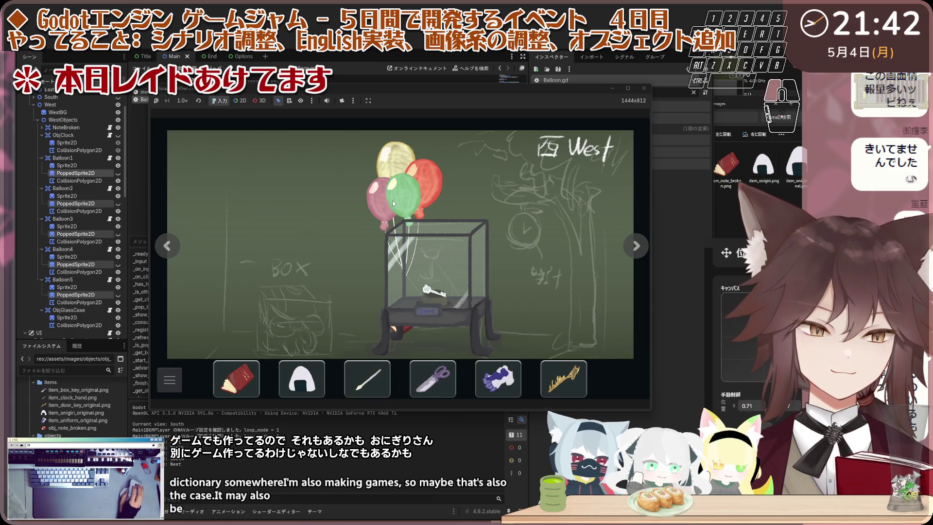
Step: Return to the title screen from the settings panel and start the game again
{"action": "key", "text": "Escape"}
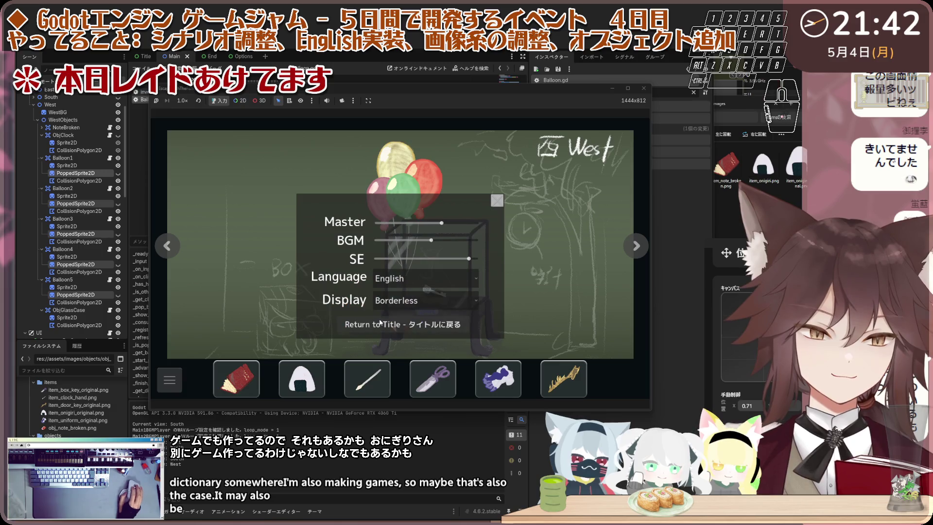
{"action": "left_click", "coordinate": [403, 324]}
{"action": "left_click", "coordinate": [365, 291]}
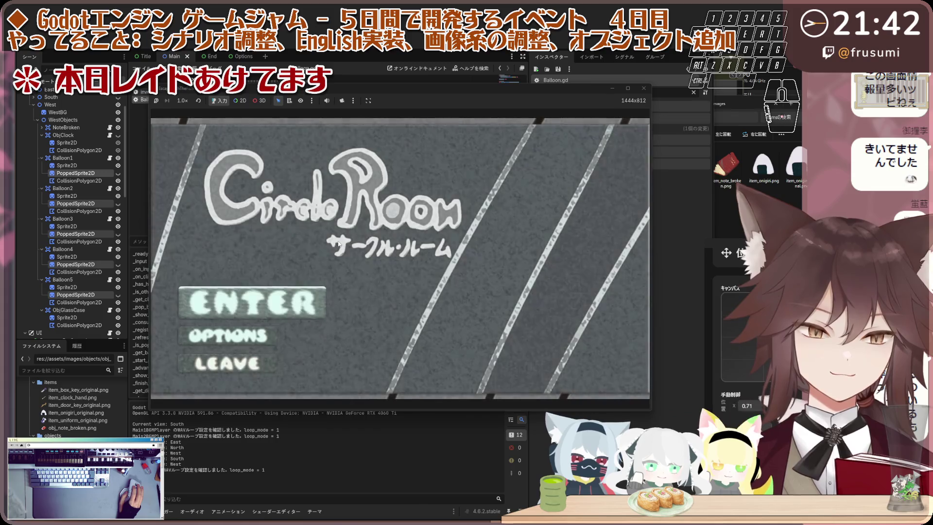
{"action": "left_click", "coordinate": [279, 299]}
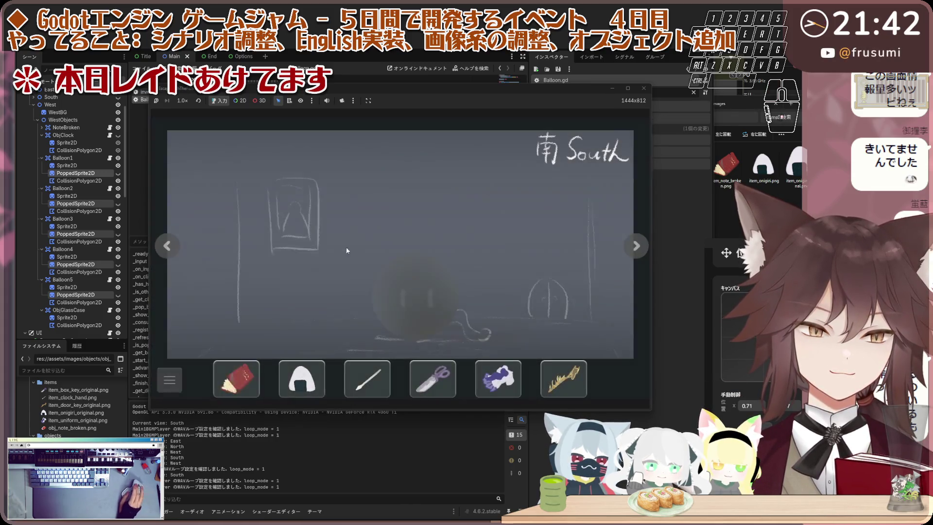
Step: Go back to the West room, pop the red balloon with the needle, and close the game
{"action": "left_click", "coordinate": [167, 246]}
{"action": "left_click", "coordinate": [167, 246]}
{"action": "left_click", "coordinate": [171, 253]}
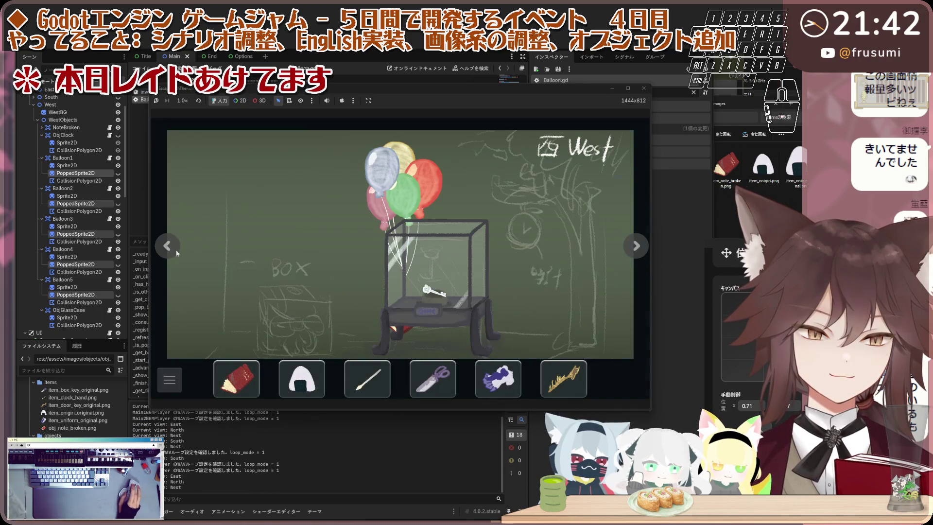
{"action": "left_click", "coordinate": [419, 197]}
{"action": "left_click", "coordinate": [367, 379]}
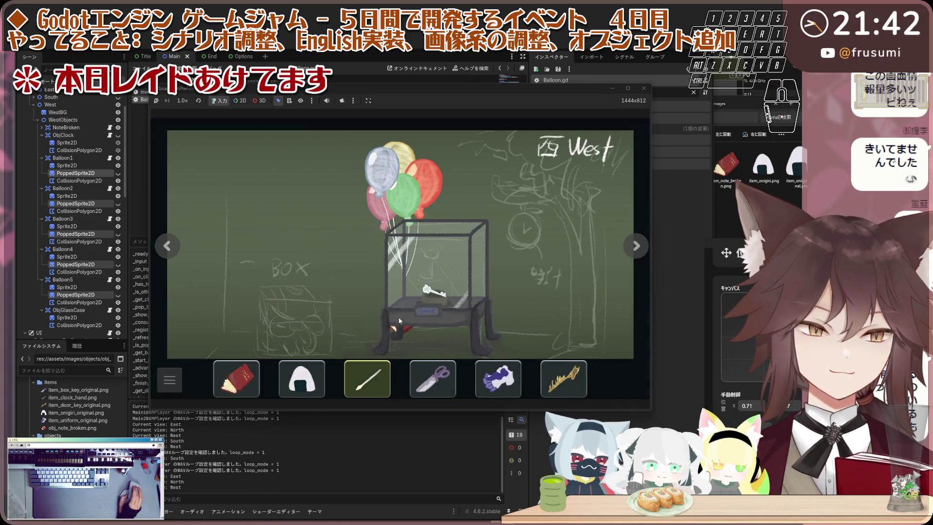
{"action": "left_click", "coordinate": [415, 239]}
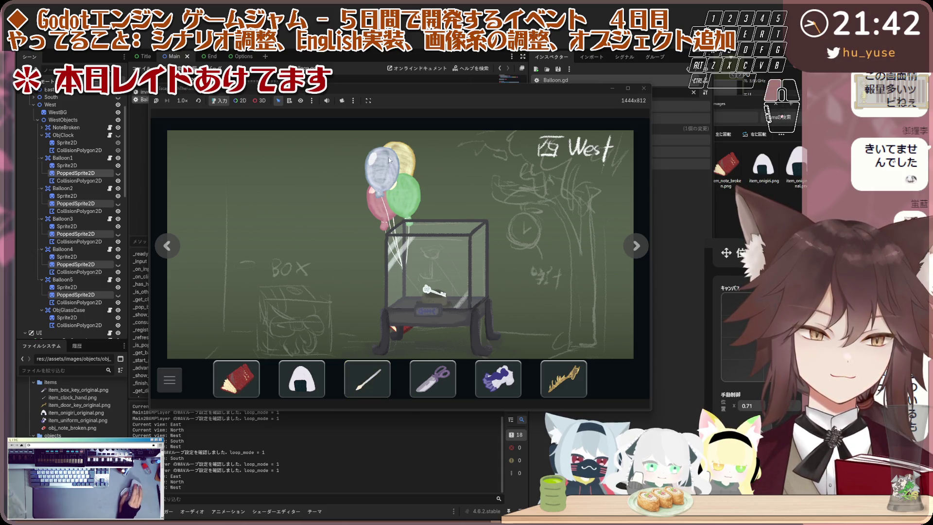
{"action": "left_click", "coordinate": [644, 87]}
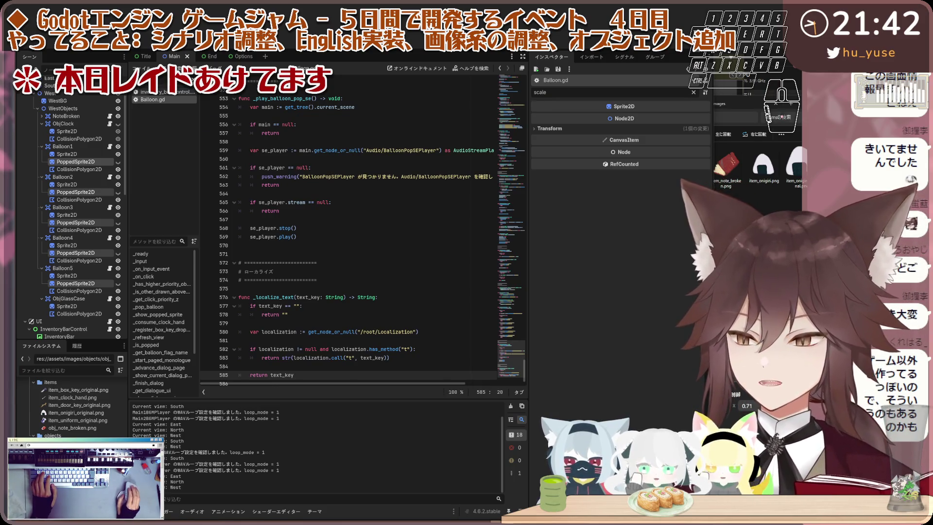
Step: Run the game in its own window, walk to West, pop the green balloon with the needle, and close it
{"action": "key", "text": "F5"}
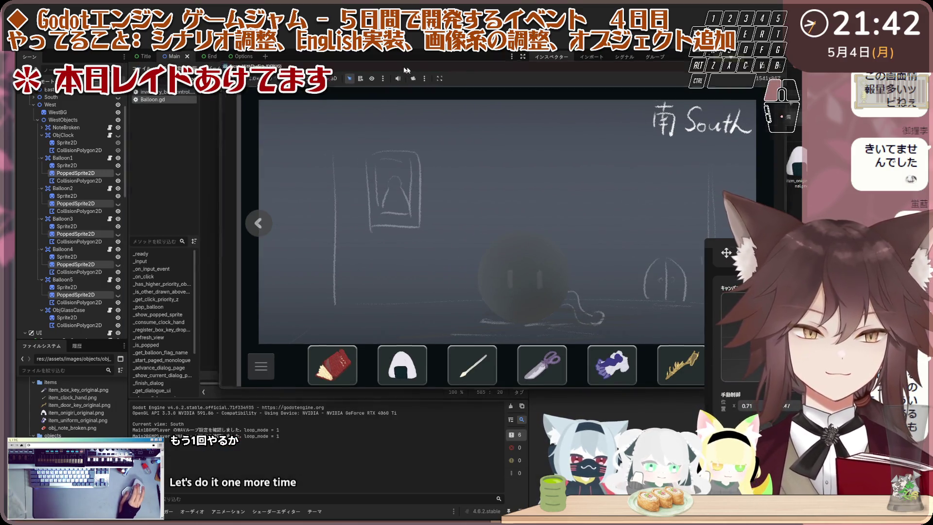
{"action": "left_click", "coordinate": [444, 79]}
{"action": "left_click", "coordinate": [136, 226]}
{"action": "left_click", "coordinate": [136, 226]}
{"action": "left_click", "coordinate": [136, 226]}
{"action": "left_click", "coordinate": [350, 368]}
{"action": "left_click", "coordinate": [383, 153]}
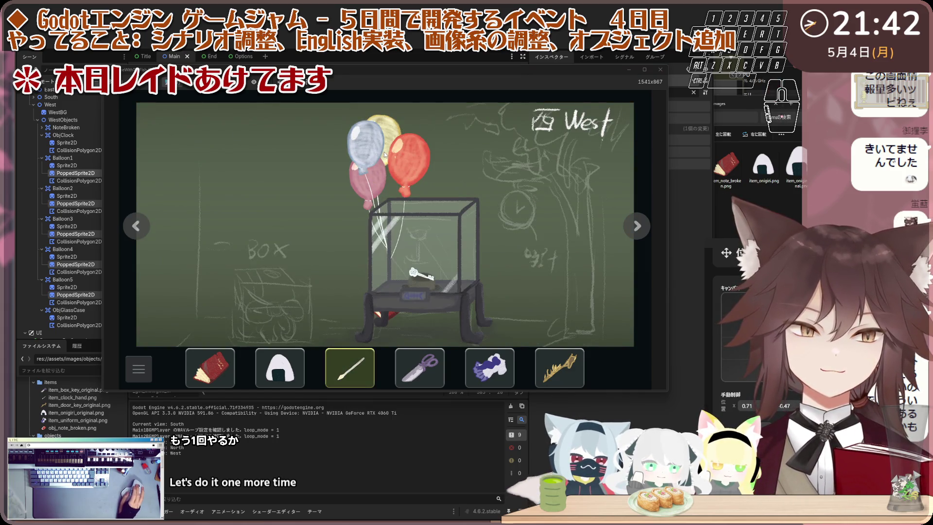
{"action": "left_click", "coordinate": [660, 69]}
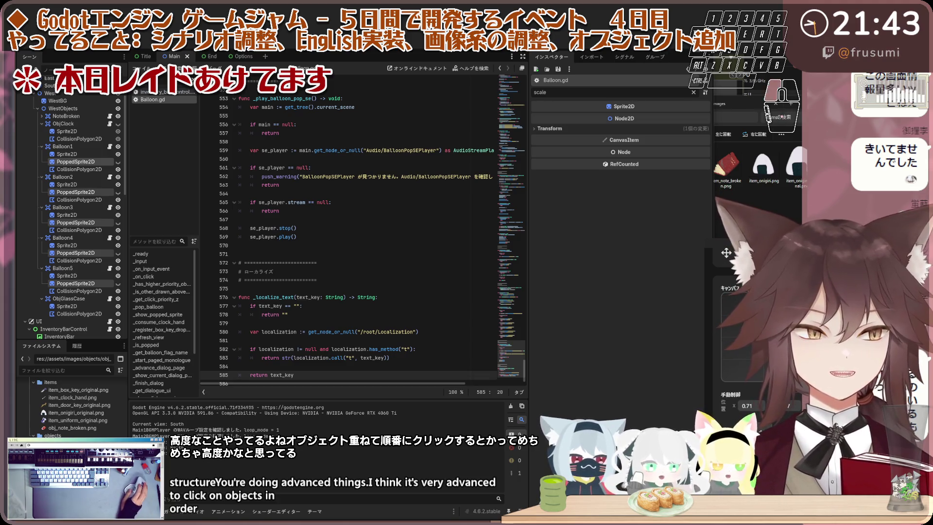
Step: Run the game, reach West, select the needle with key 3, pop the green balloon, and close it
{"action": "key", "text": "F5"}
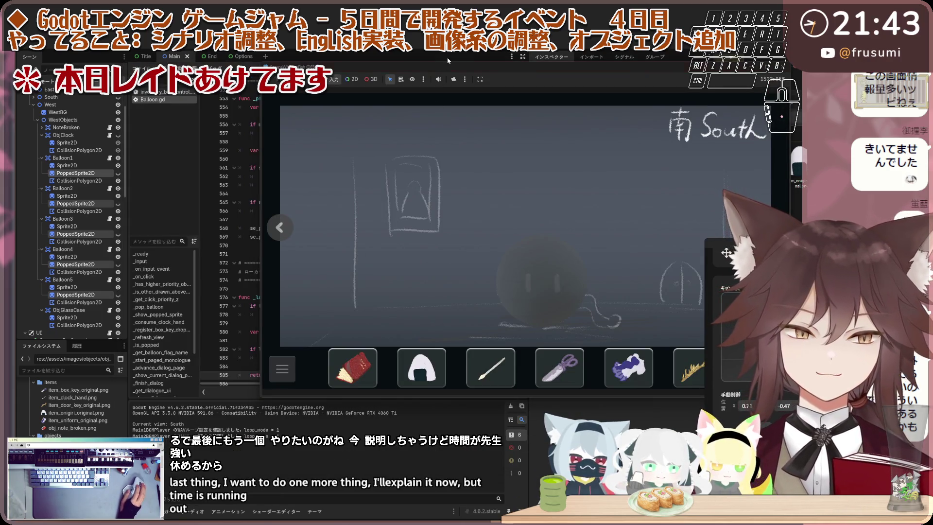
{"action": "left_click_drag", "start_coordinate": [449, 68], "coordinate": [263, 46]}
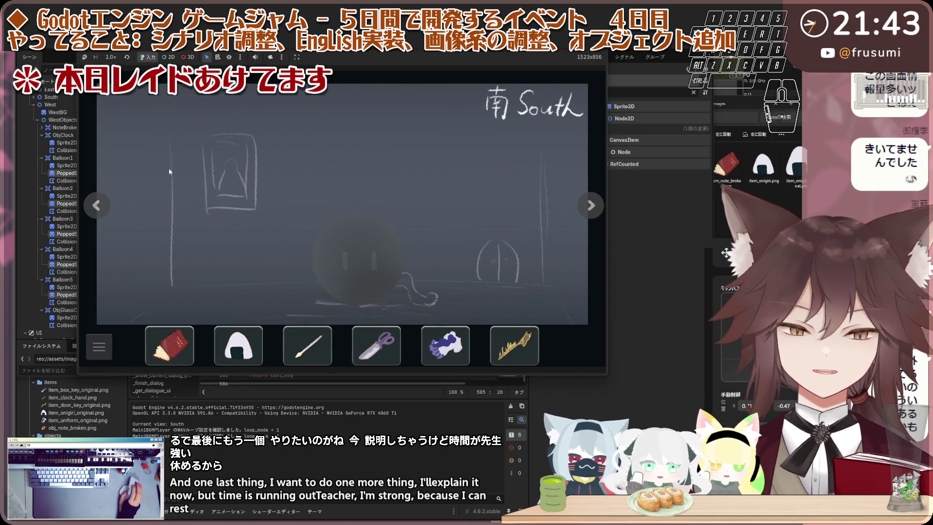
{"action": "left_click", "coordinate": [96, 208]}
{"action": "left_click", "coordinate": [96, 208]}
{"action": "left_click", "coordinate": [96, 208]}
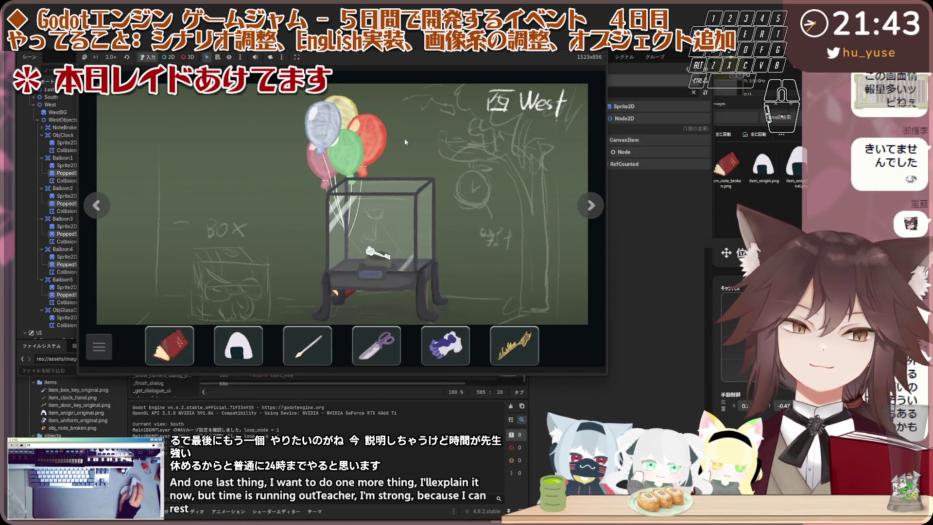
{"action": "key", "text": "3"}
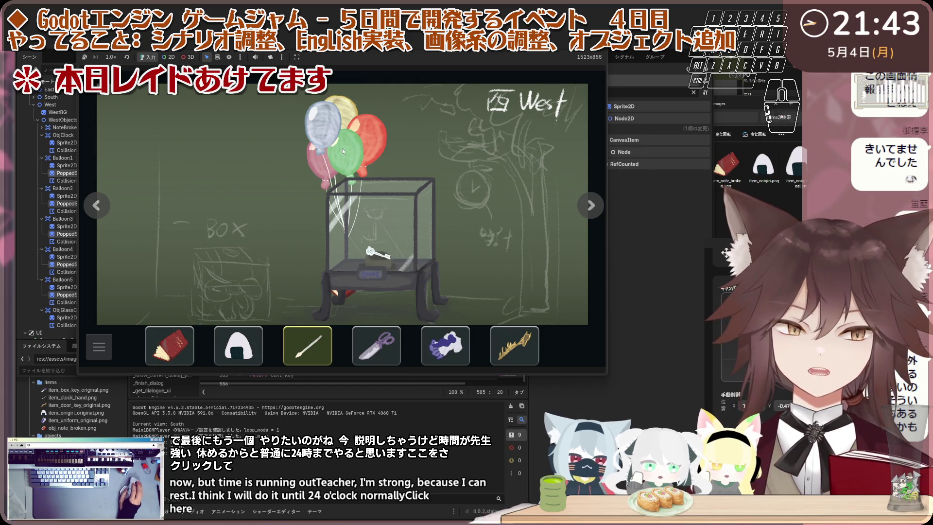
{"action": "left_click", "coordinate": [346, 145]}
{"action": "left_click", "coordinate": [307, 346]}
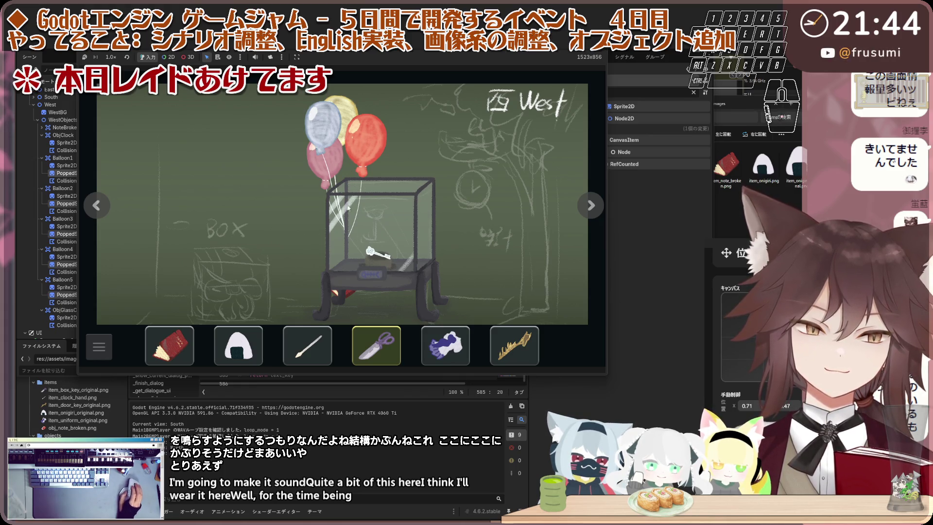
{"action": "left_click", "coordinate": [597, 52]}
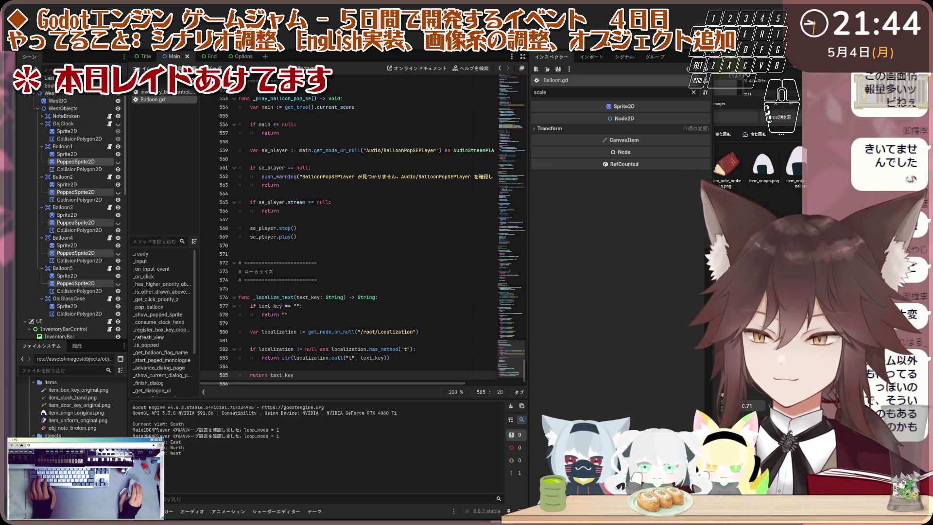
Step: Replace all of Balloon.gd with the updated script containing the new _load_texture function
{"action": "left_click", "coordinate": [411, 280]}
{"action": "key", "text": "ctrl+a"}
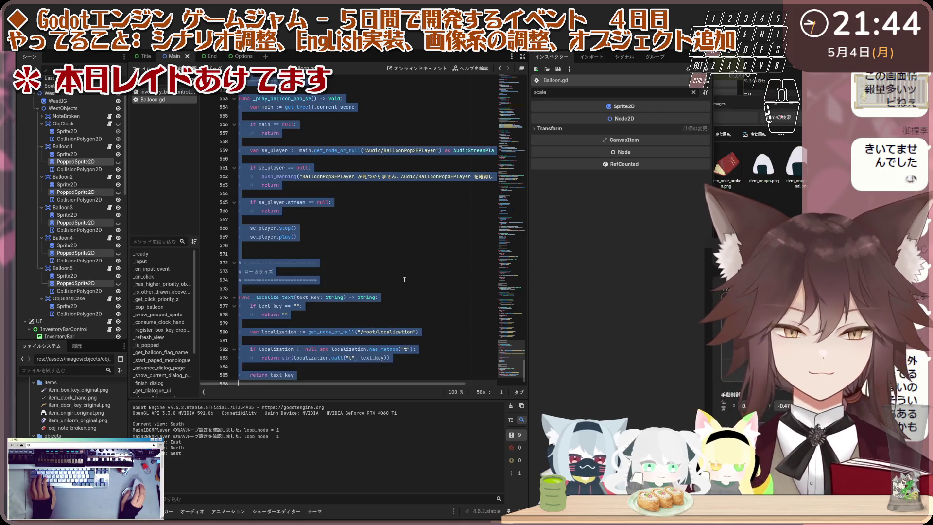
{"action": "key", "text": "ctrl+v"}
{"action": "left_click", "coordinate": [411, 267]}
{"action": "key", "text": "Up"}
{"action": "key", "text": "Up"}
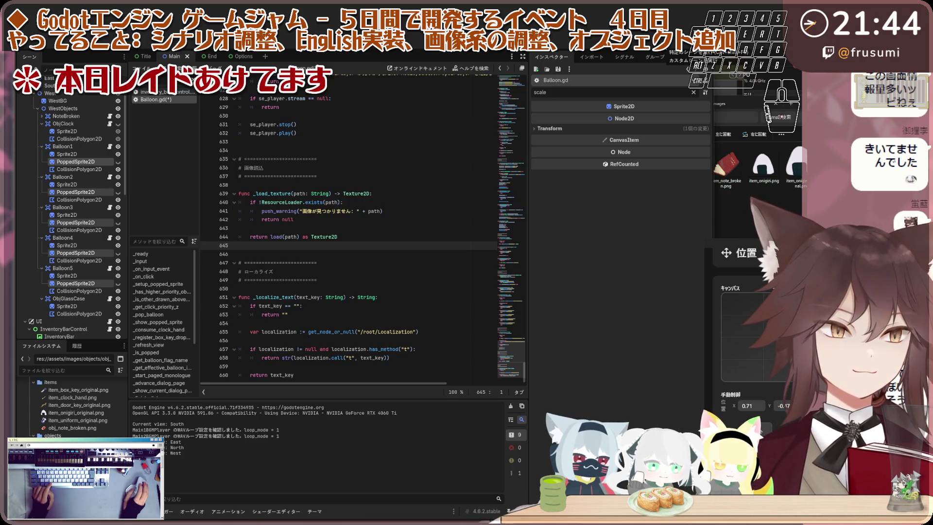
{"action": "key", "text": "shift+alt+o"}
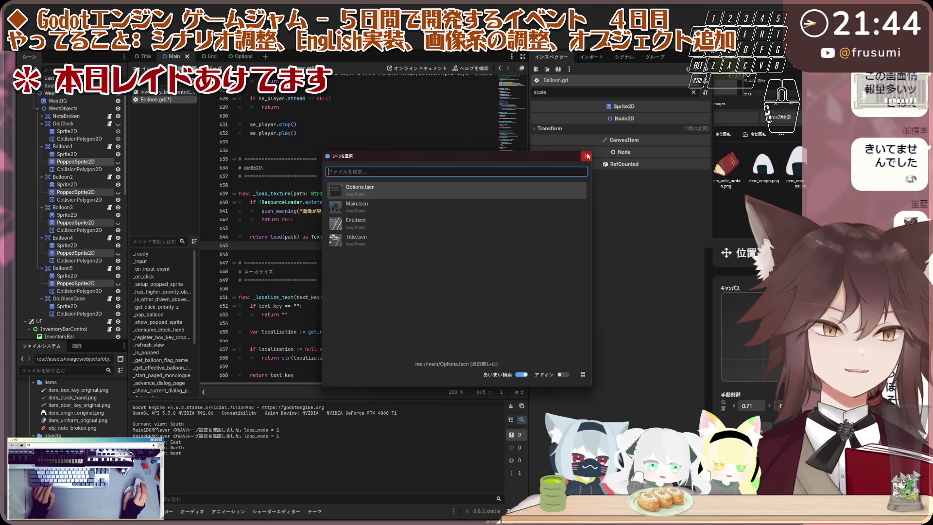
Step: Run the updated game, reach the West room, pop a balloon with the needle, and stop the game with F8
{"action": "key", "text": "Escape"}
{"action": "key", "text": "F5"}
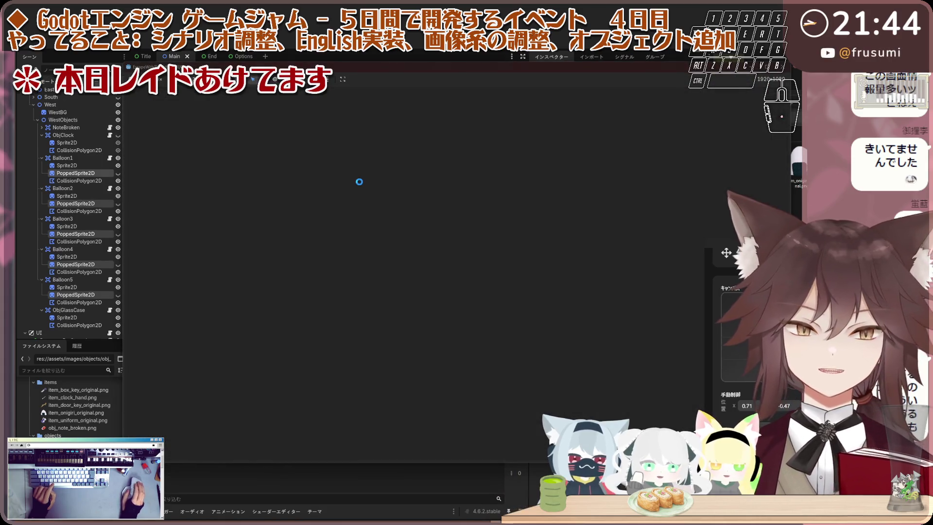
{"action": "key", "text": "F5"}
{"action": "left_click", "coordinate": [85, 248]}
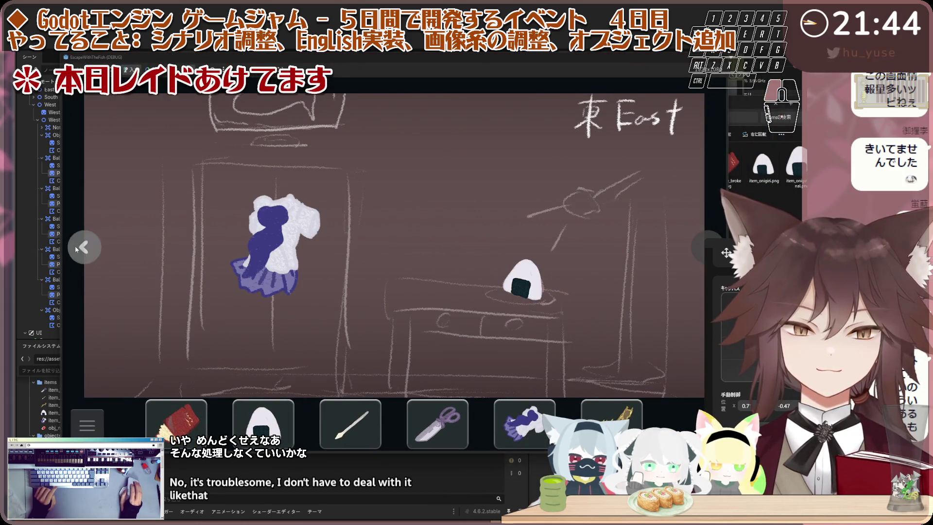
{"action": "left_click", "coordinate": [77, 249]}
{"action": "left_click", "coordinate": [95, 253]}
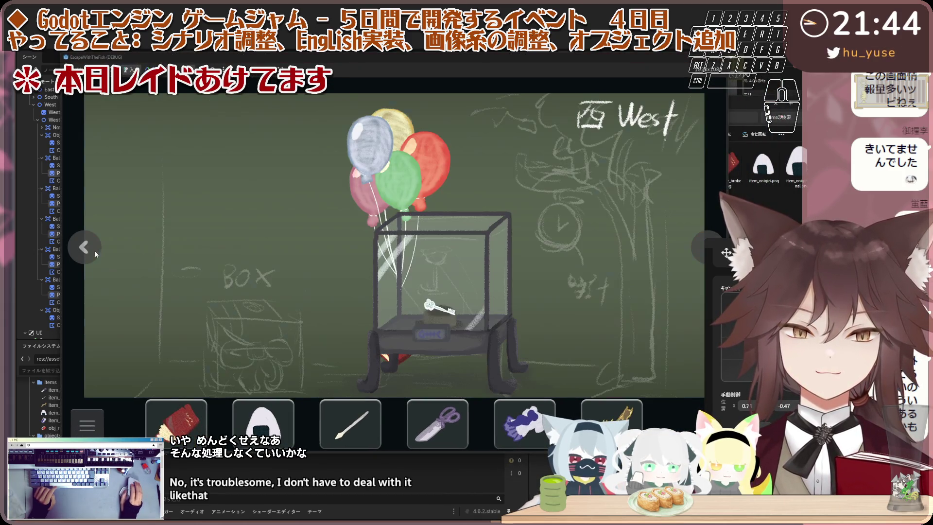
{"action": "left_click", "coordinate": [379, 179]}
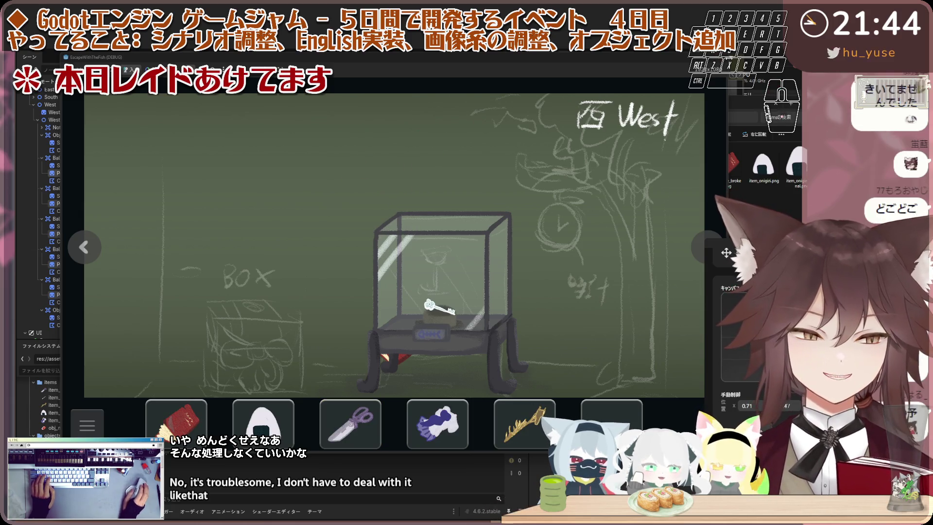
{"action": "key", "text": "F8"}
Step: Relaunch the game, pop the red, blue and pink balloons in West, and close the game
{"action": "key", "text": "F5"}
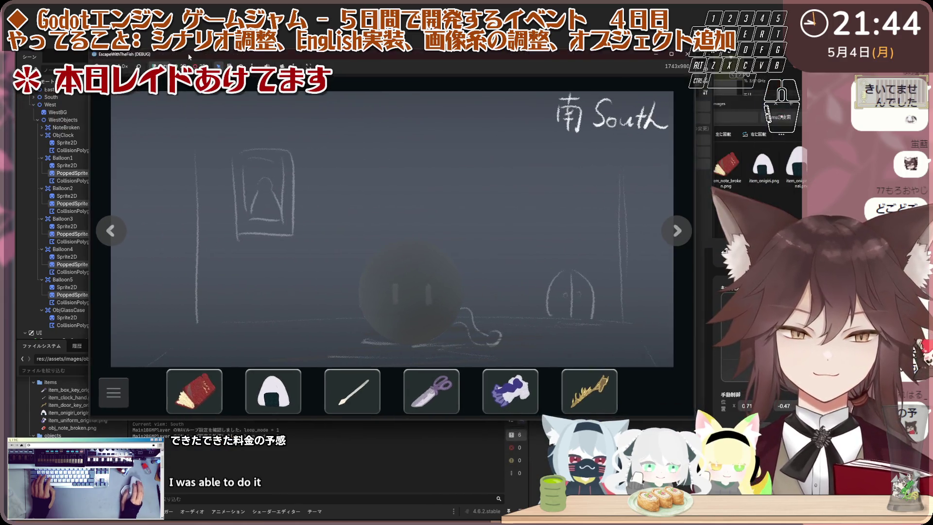
{"action": "left_click", "coordinate": [110, 237]}
{"action": "left_click", "coordinate": [110, 238]}
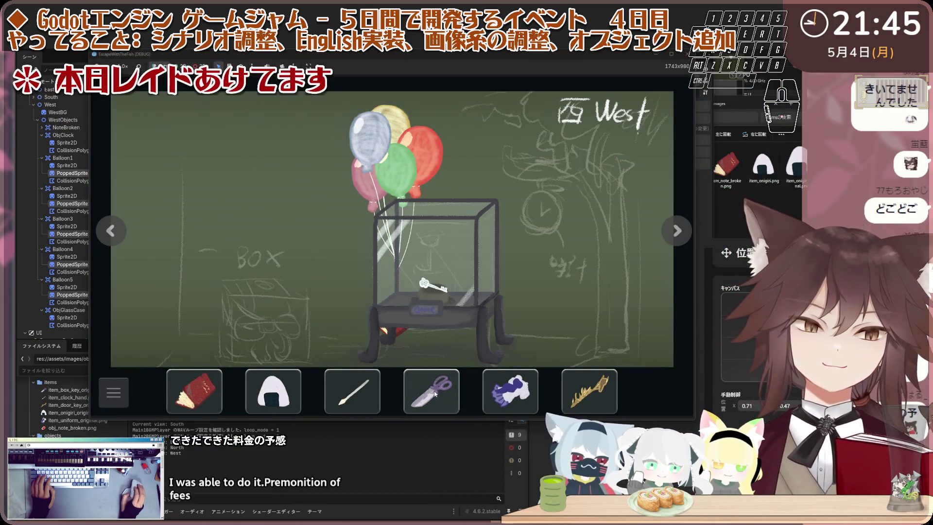
{"action": "left_click", "coordinate": [416, 155]}
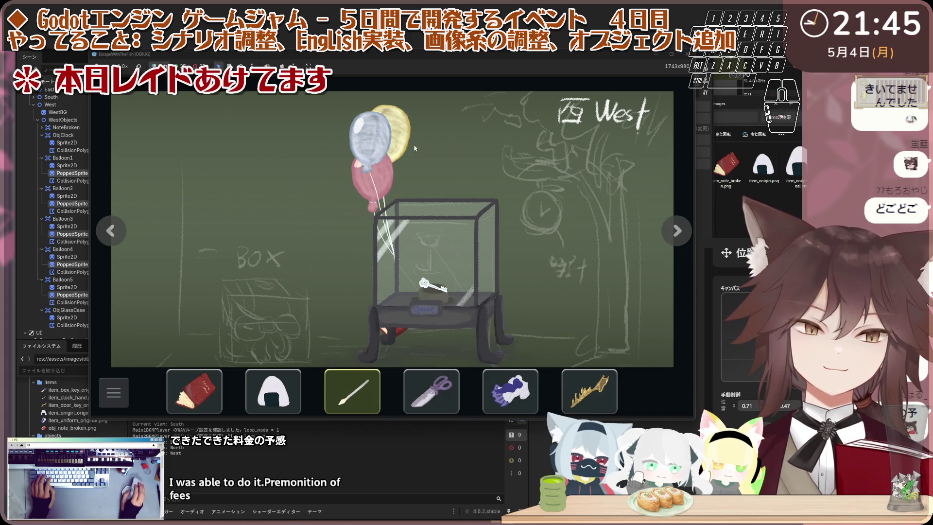
{"action": "left_click", "coordinate": [371, 138]}
{"action": "left_click", "coordinate": [374, 171]}
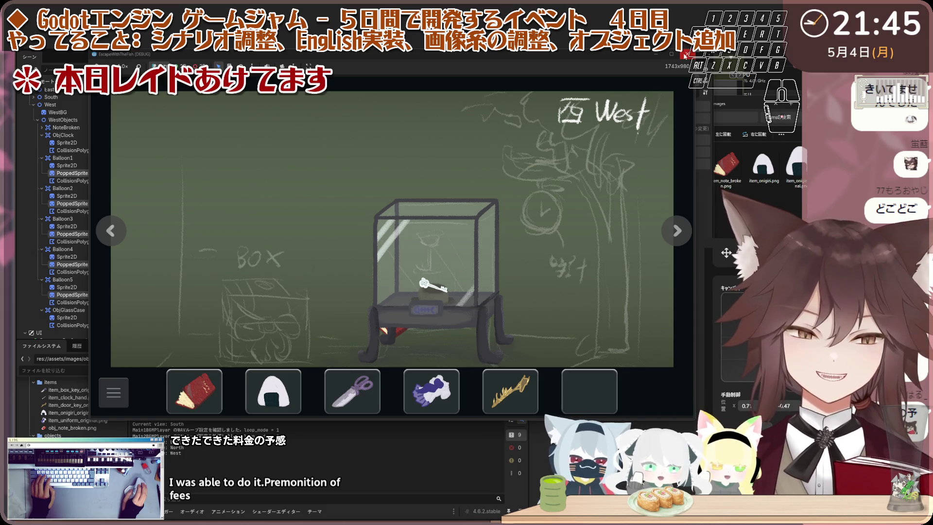
{"action": "left_click", "coordinate": [685, 55]}
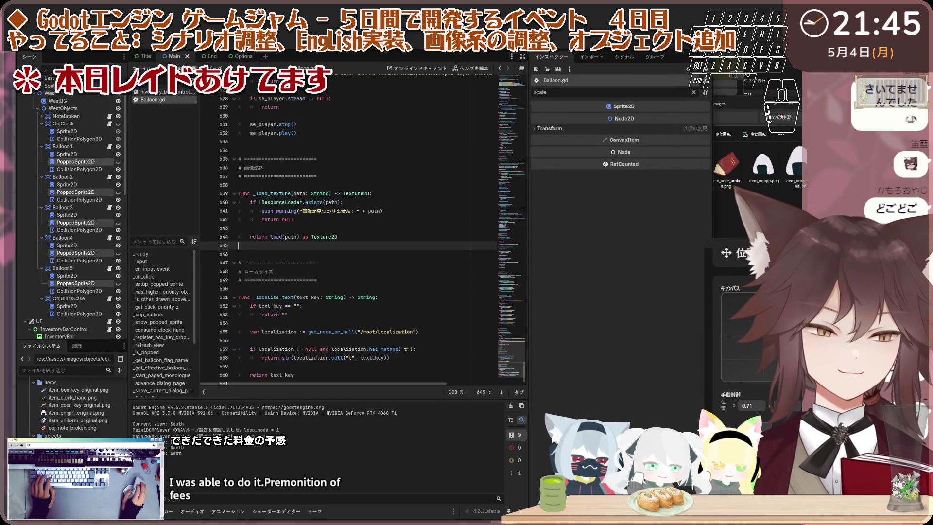
{"action": "key", "text": "F5"}
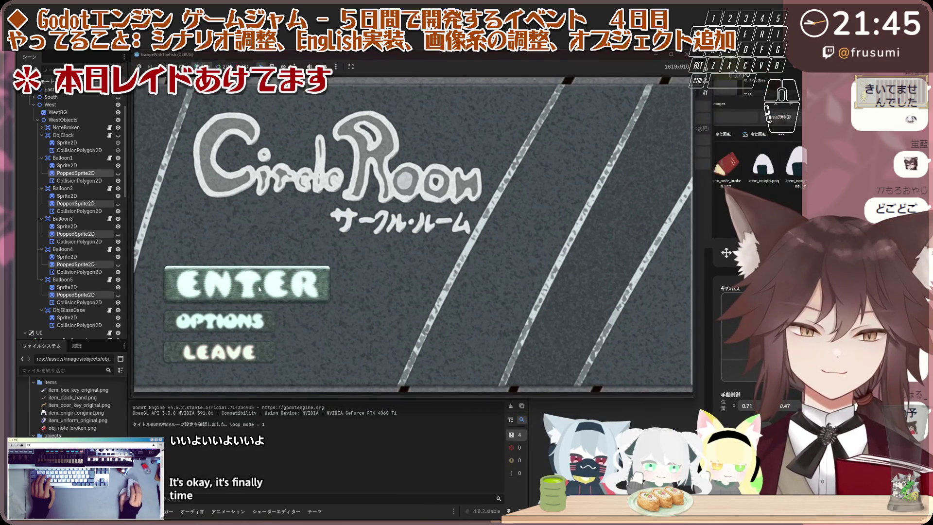
{"action": "left_click", "coordinate": [259, 290]}
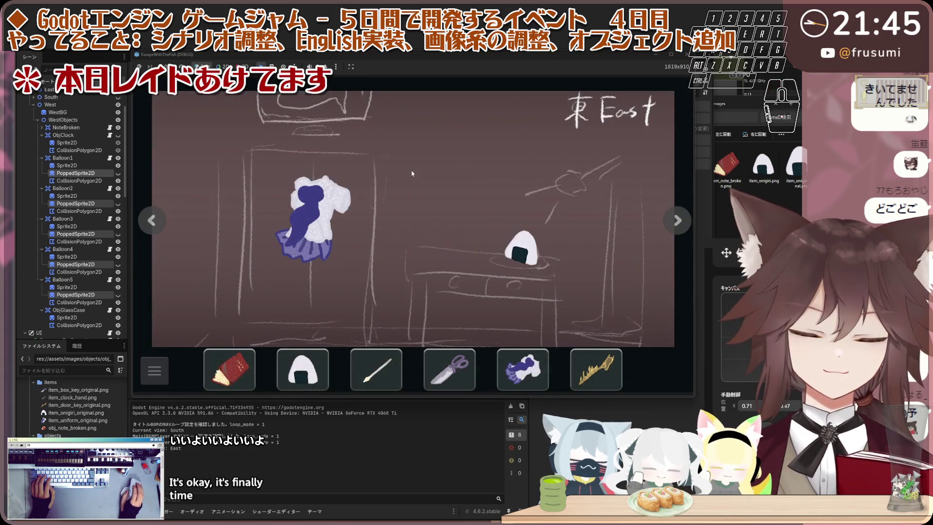
{"action": "left_click", "coordinate": [151, 224]}
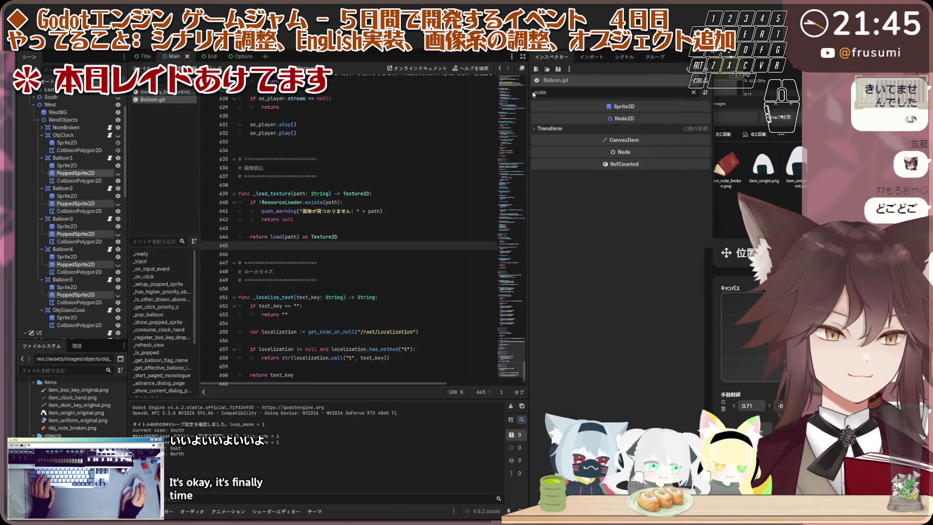
{"action": "left_click", "coordinate": [686, 54]}
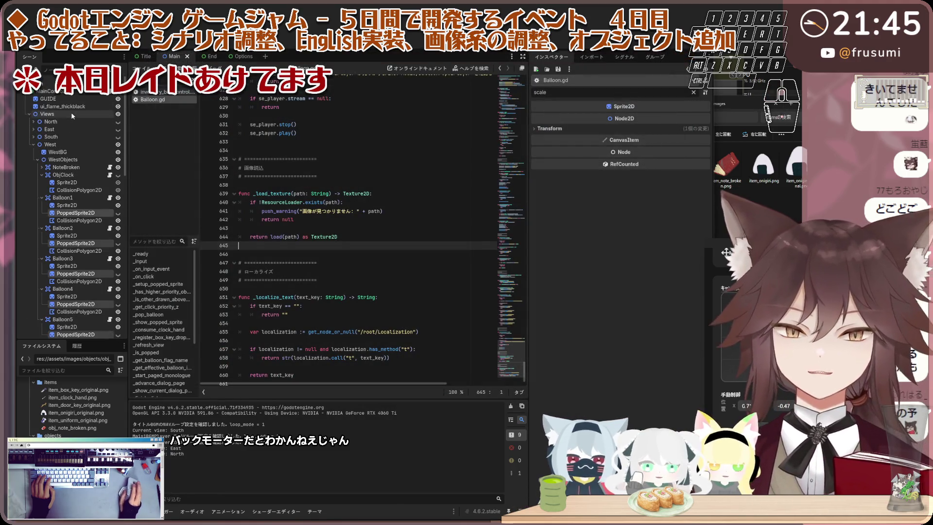
Step: Select InventoryBarControl to show its 1.0 Scale in the Inspector, then switch to 2D and clear the filter
{"action": "scroll", "coordinate": [71, 113], "scroll_direction": "down", "scroll_amount": 5}
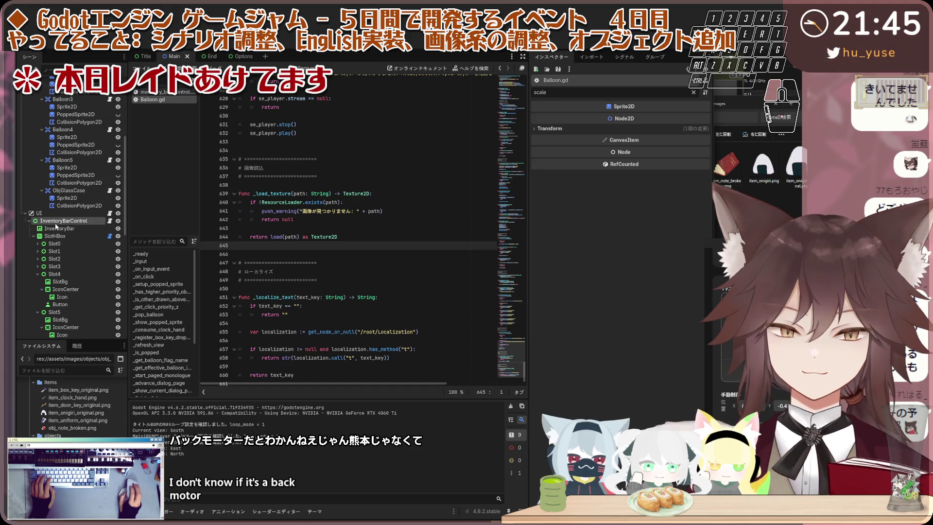
{"action": "left_click", "coordinate": [55, 223]}
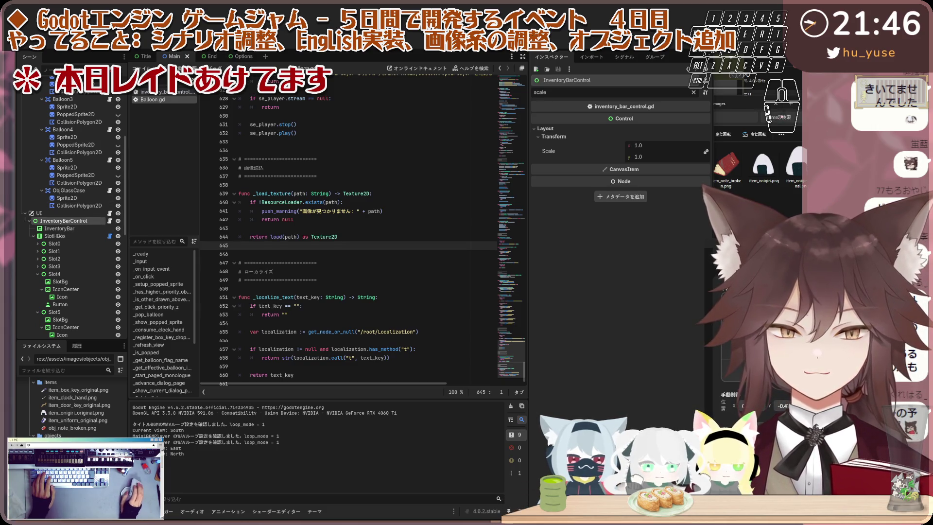
{"action": "key", "text": "ctrl+F1"}
{"action": "left_click", "coordinate": [693, 93]}
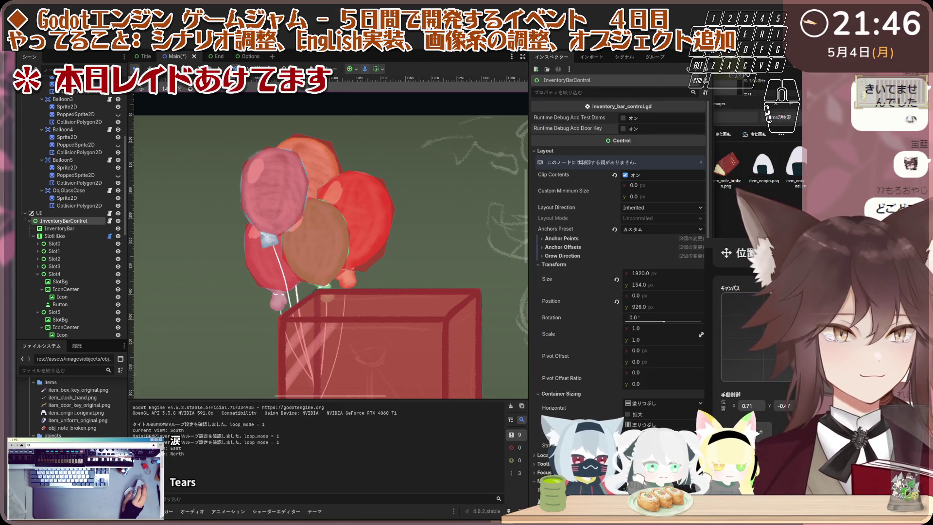
Step: Run the game, move its window aside, cycle through the rooms, and try the locked door
{"action": "key", "text": "F5"}
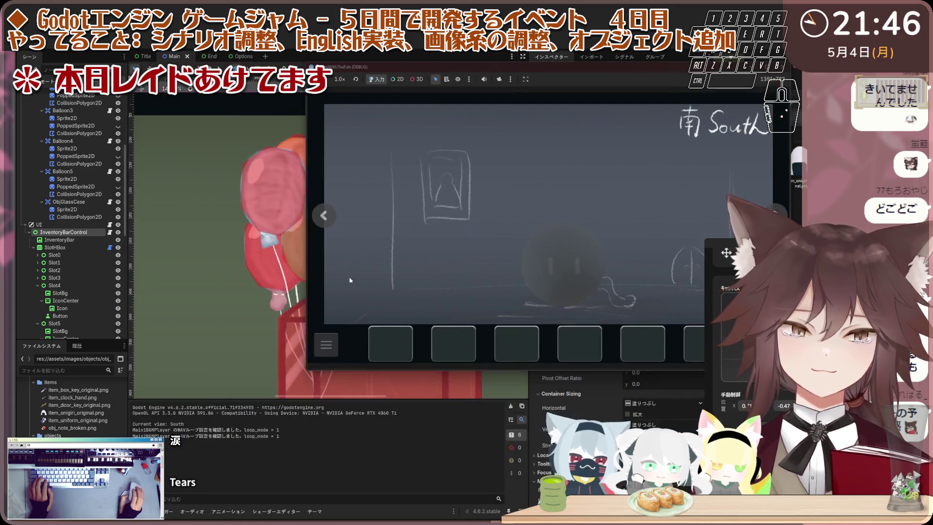
{"action": "left_click_drag", "start_coordinate": [434, 70], "coordinate": [201, 52]}
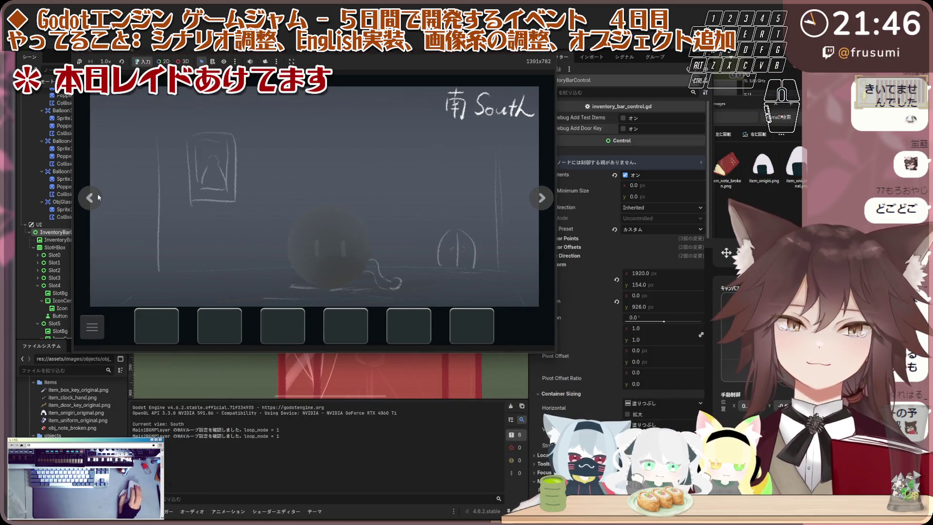
{"action": "left_click", "coordinate": [96, 197]}
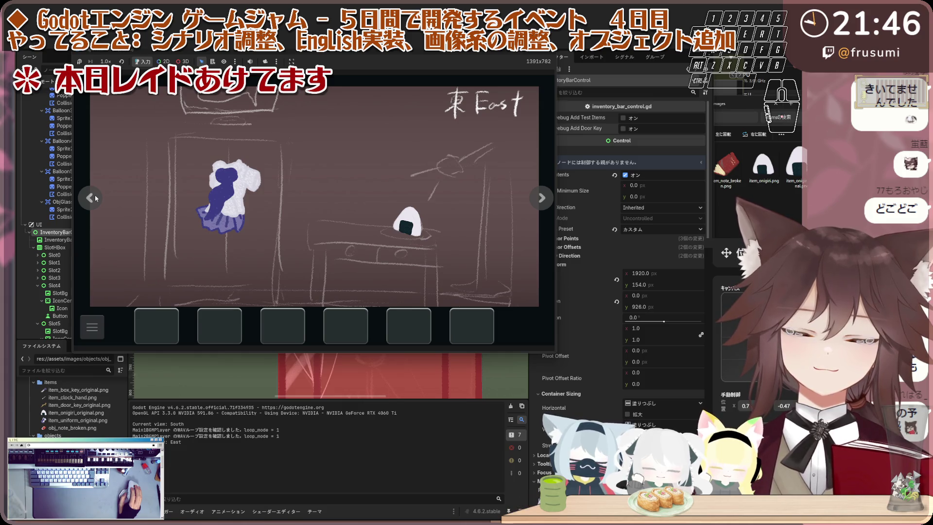
{"action": "left_click", "coordinate": [95, 198]}
{"action": "left_click", "coordinate": [99, 197]}
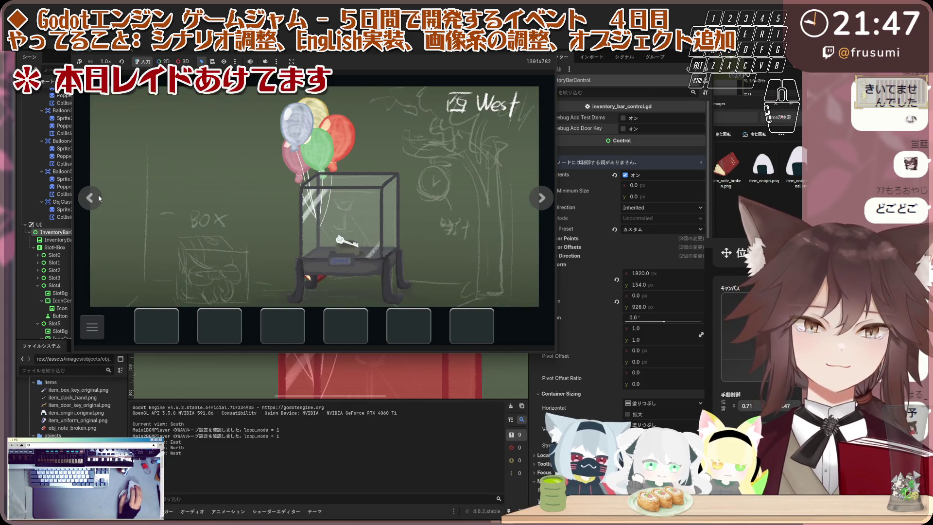
{"action": "left_click", "coordinate": [99, 198]}
{"action": "left_click", "coordinate": [98, 197]}
{"action": "left_click", "coordinate": [99, 197]}
{"action": "left_click", "coordinate": [303, 204]}
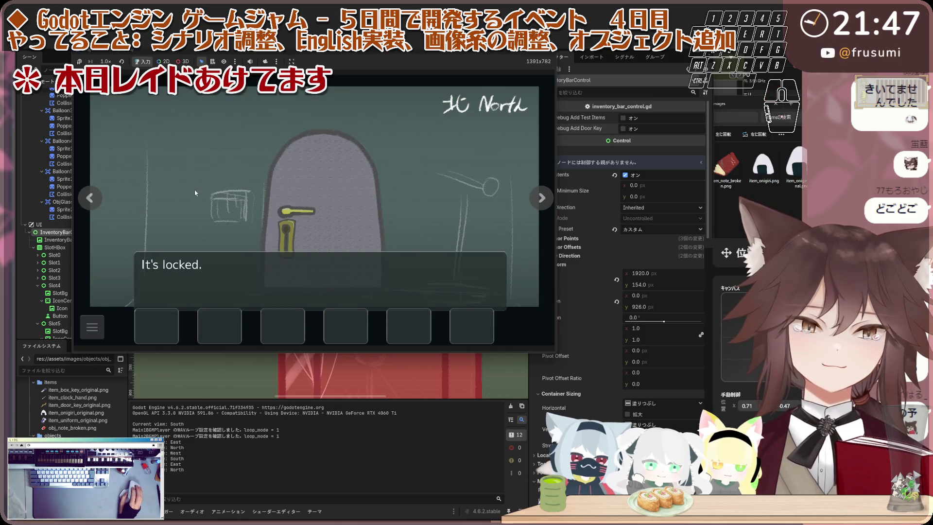
{"action": "left_click", "coordinate": [96, 199]}
{"action": "left_click", "coordinate": [96, 200]}
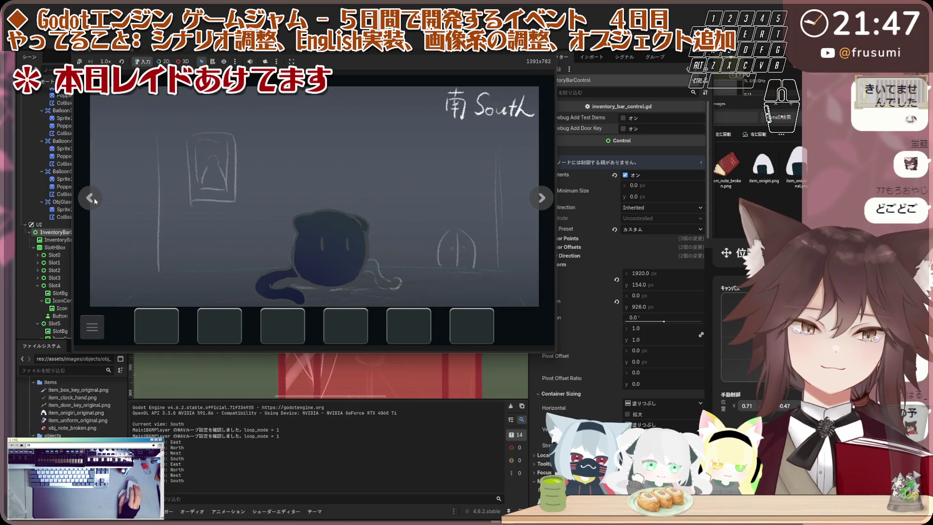
Step: Talk to the stray cat, then take the rice ball from the East room desk
{"action": "left_click", "coordinate": [353, 219]}
{"action": "left_click", "coordinate": [353, 220]}
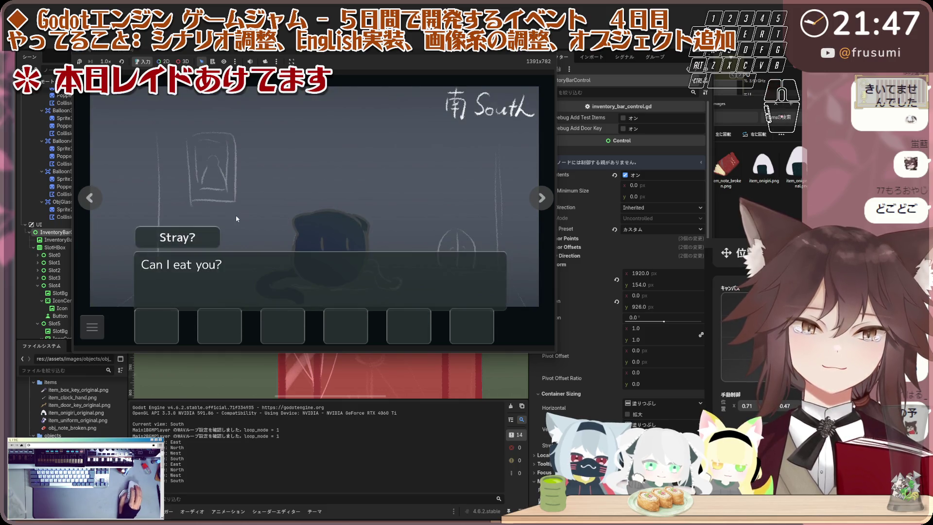
{"action": "left_click", "coordinate": [105, 208]}
{"action": "left_click", "coordinate": [96, 199]}
{"action": "left_click", "coordinate": [380, 217]}
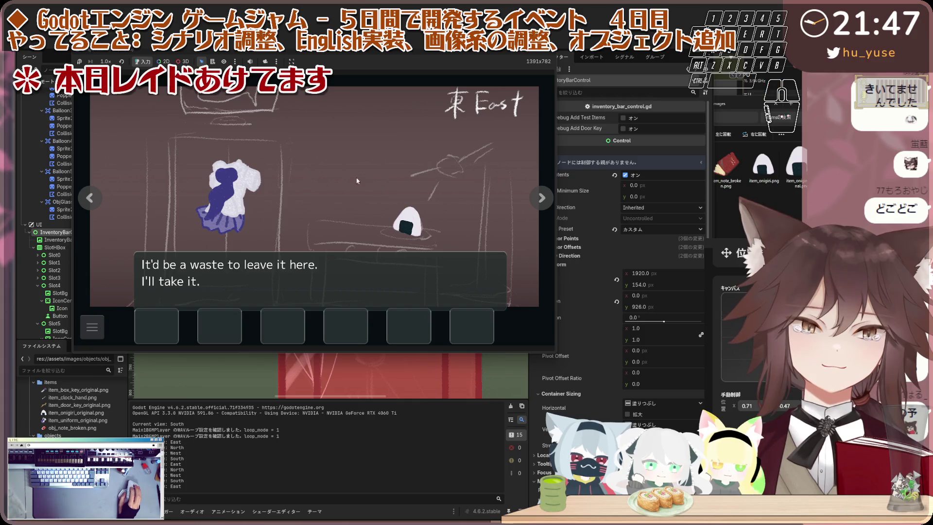
{"action": "left_click", "coordinate": [339, 184]}
Step: Return to the South room and give the rice ball to the stray cat
{"action": "left_click", "coordinate": [90, 197]}
{"action": "left_click", "coordinate": [90, 198]}
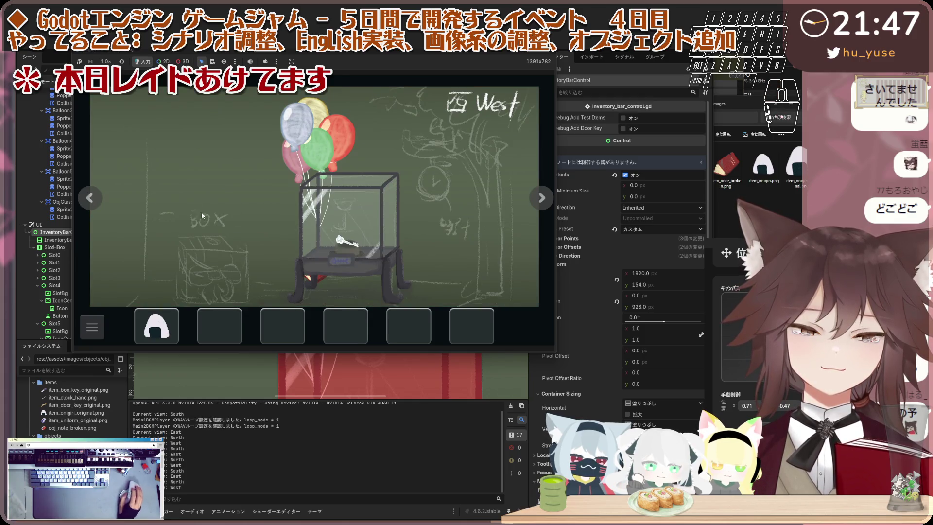
{"action": "left_click", "coordinate": [90, 198]}
{"action": "left_click", "coordinate": [316, 220]}
{"action": "left_click", "coordinate": [335, 214]}
{"action": "left_click", "coordinate": [346, 206]}
{"action": "left_click", "coordinate": [346, 206]}
{"action": "left_click", "coordinate": [164, 188]}
{"action": "left_click", "coordinate": [165, 188]}
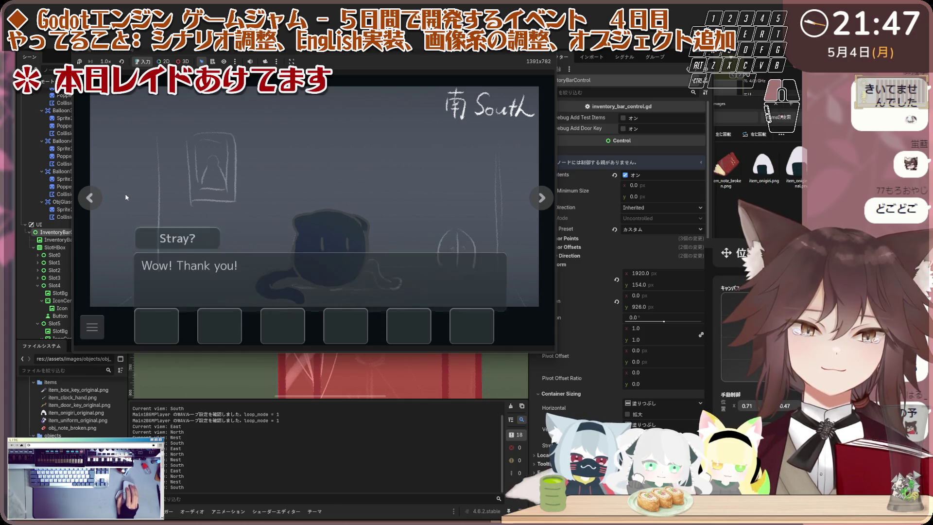
{"action": "left_click", "coordinate": [98, 198]}
Step: Try the North door again, then talk to the Child in the South room
{"action": "left_click", "coordinate": [99, 198]}
{"action": "left_click", "coordinate": [97, 198]}
{"action": "left_click", "coordinate": [196, 188]}
{"action": "left_click", "coordinate": [89, 197]}
{"action": "left_click", "coordinate": [89, 198]}
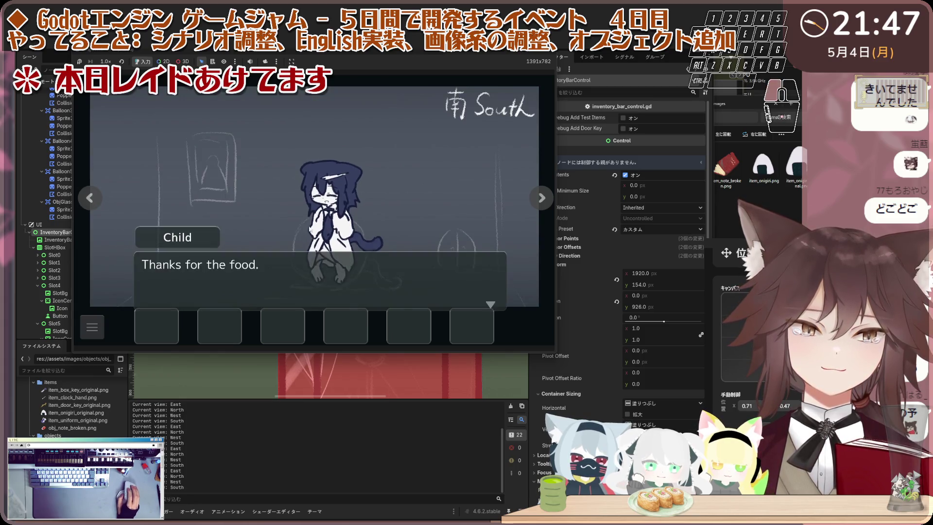
{"action": "left_click", "coordinate": [210, 213]}
{"action": "left_click", "coordinate": [144, 218]}
{"action": "left_click", "coordinate": [144, 217]}
{"action": "left_click", "coordinate": [122, 210]}
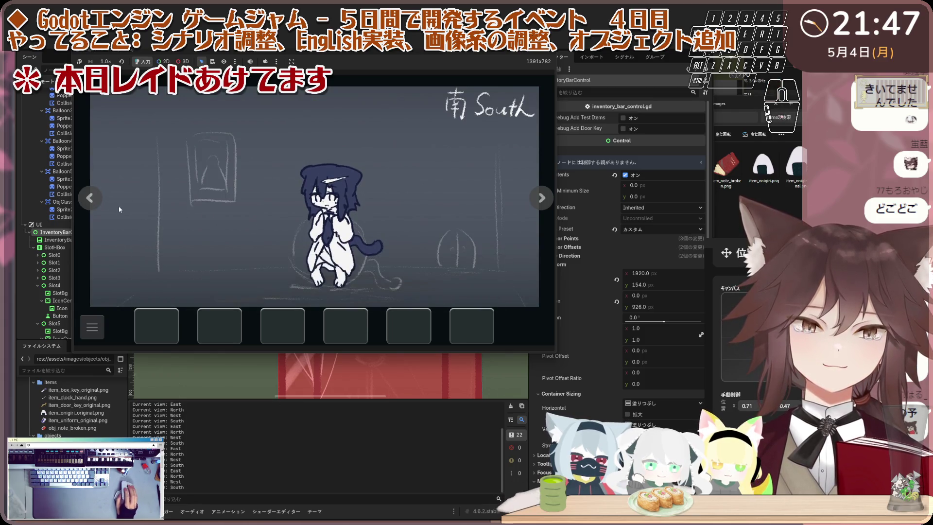
Step: Go to the West room, inspect the blue balloon, and stop the game with F8
{"action": "left_click", "coordinate": [90, 197]}
{"action": "left_click", "coordinate": [90, 198]}
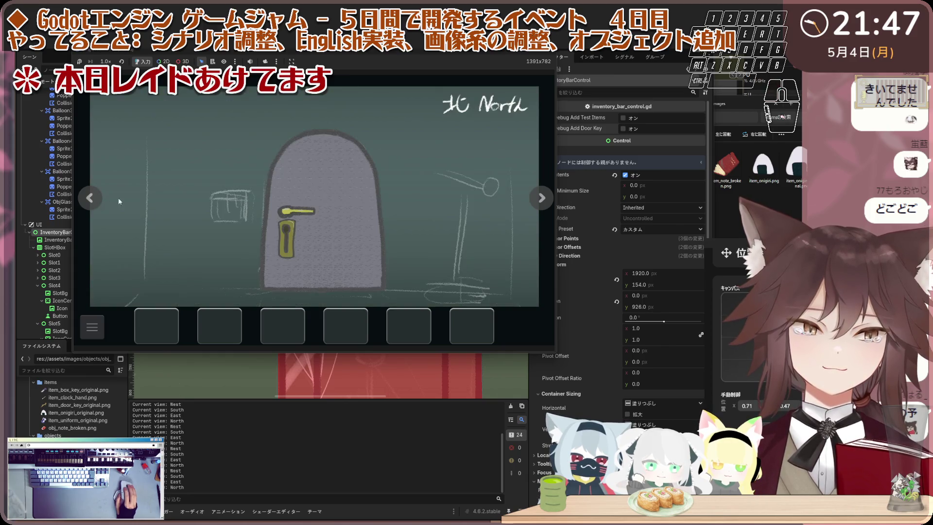
{"action": "left_click", "coordinate": [91, 198]}
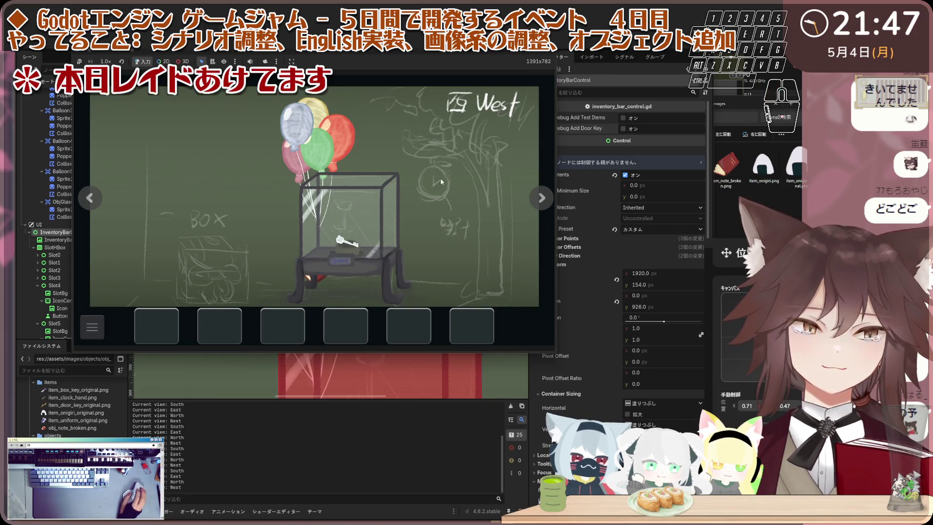
{"action": "left_click", "coordinate": [296, 131]}
{"action": "left_click", "coordinate": [296, 131]}
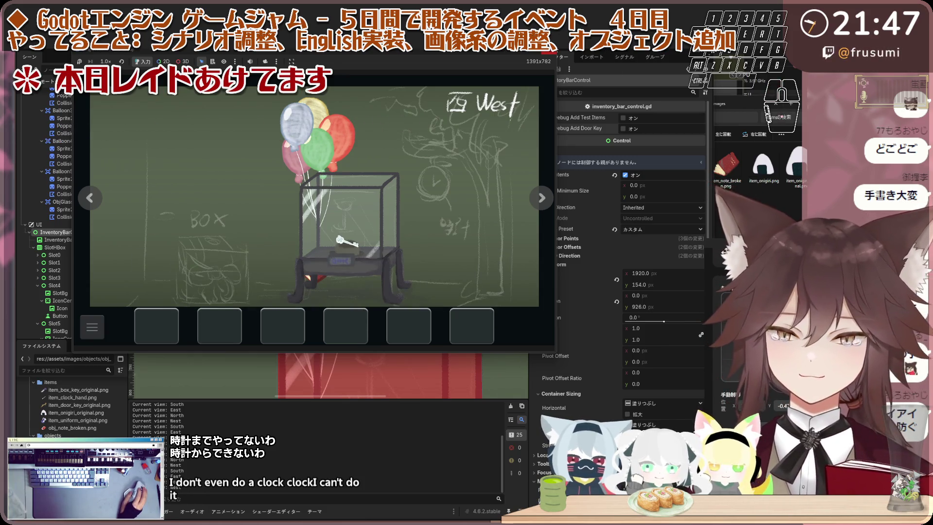
{"action": "key", "text": "F8"}
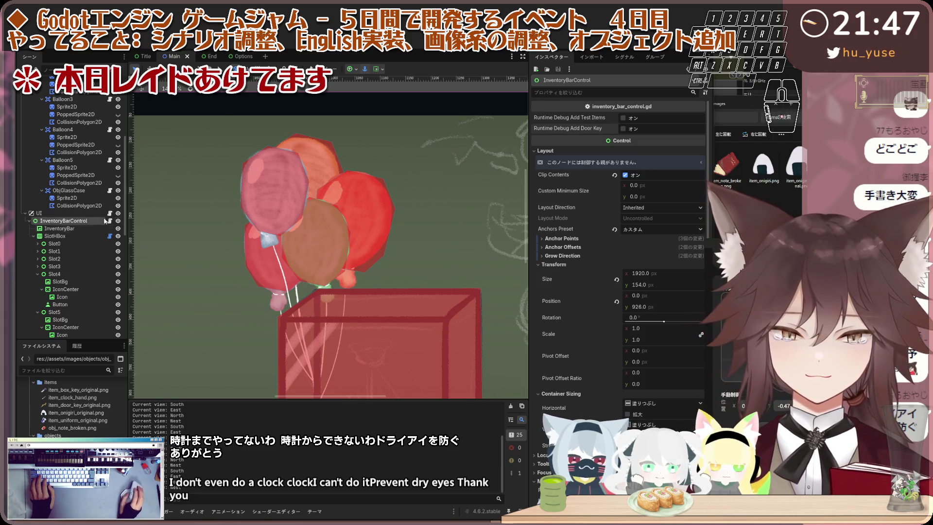
Step: Turn on visibility for ObjClock's Sprite2D, then save and run the project with F5
{"action": "scroll", "coordinate": [73, 219], "scroll_direction": "up", "scroll_amount": 5}
{"action": "scroll", "coordinate": [340, 195], "scroll_direction": "down", "scroll_amount": 2}
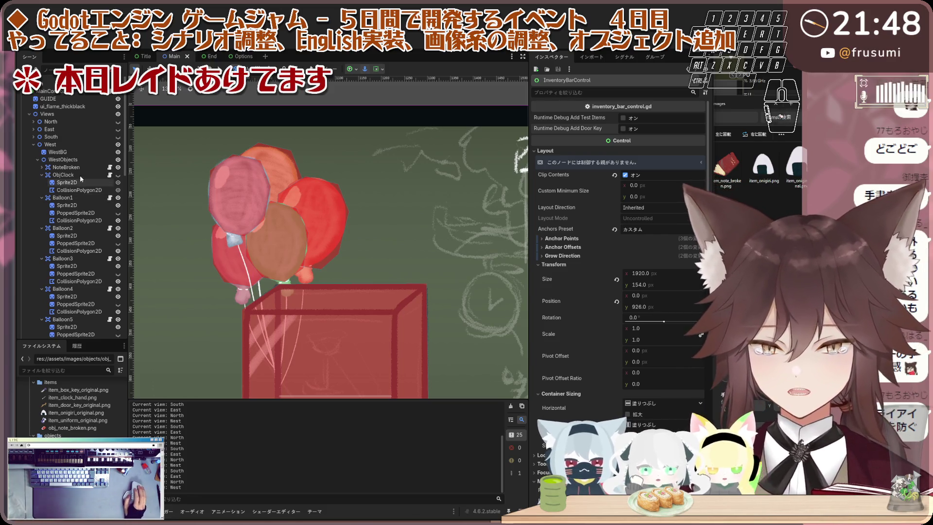
{"action": "left_click", "coordinate": [63, 174]}
{"action": "scroll", "coordinate": [317, 141], "scroll_direction": "down", "scroll_amount": 2}
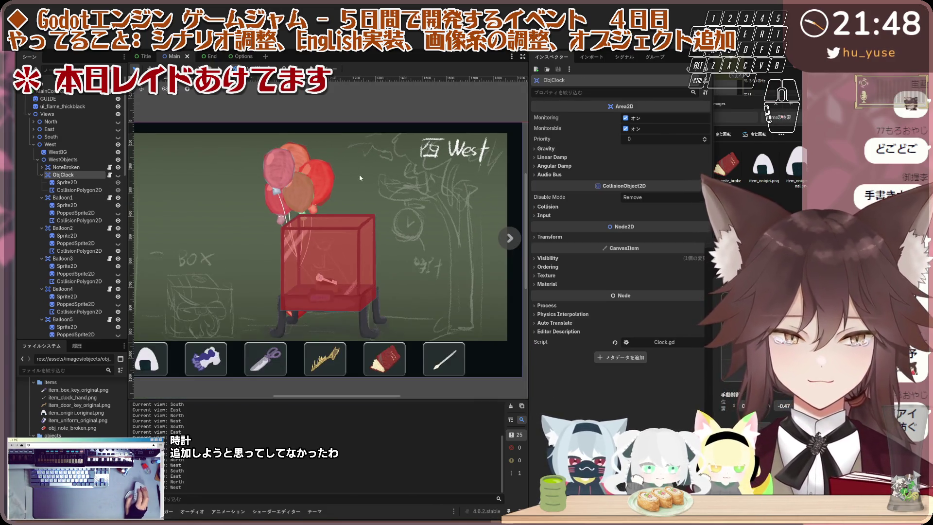
{"action": "left_click", "coordinate": [82, 182]}
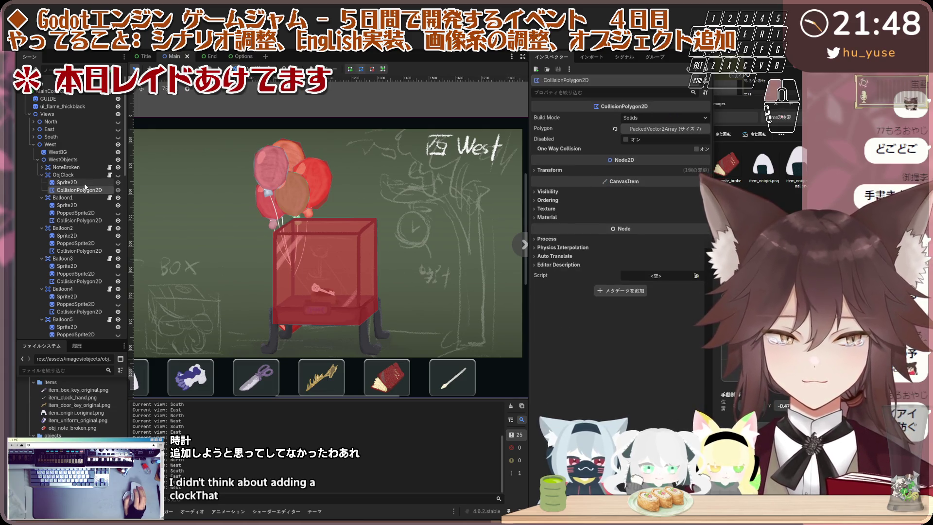
{"action": "left_click", "coordinate": [118, 182]}
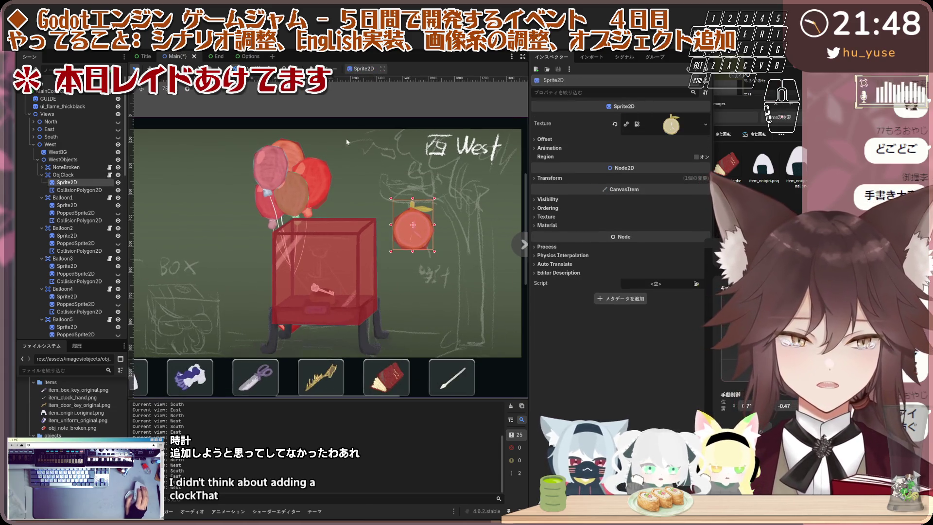
{"action": "left_click", "coordinate": [343, 140]}
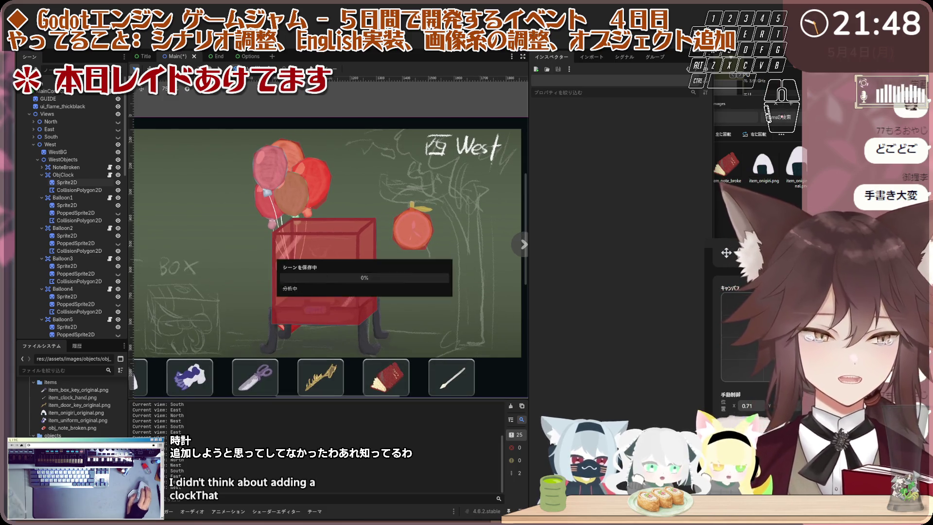
{"action": "key", "text": "F5"}
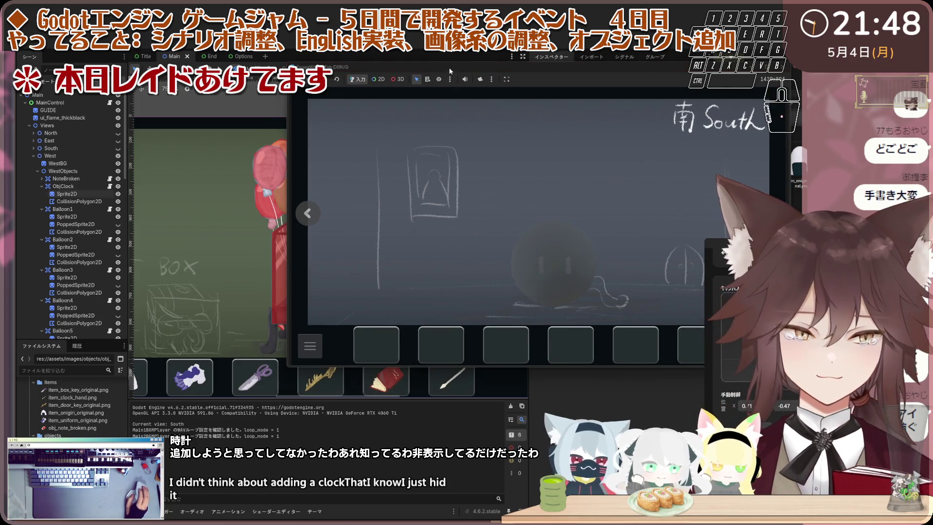
Step: Move the game window over the editor, try the locked North door, then turn to the West room
{"action": "left_click_drag", "start_coordinate": [449, 68], "coordinate": [245, 52]}
{"action": "left_click", "coordinate": [109, 202]}
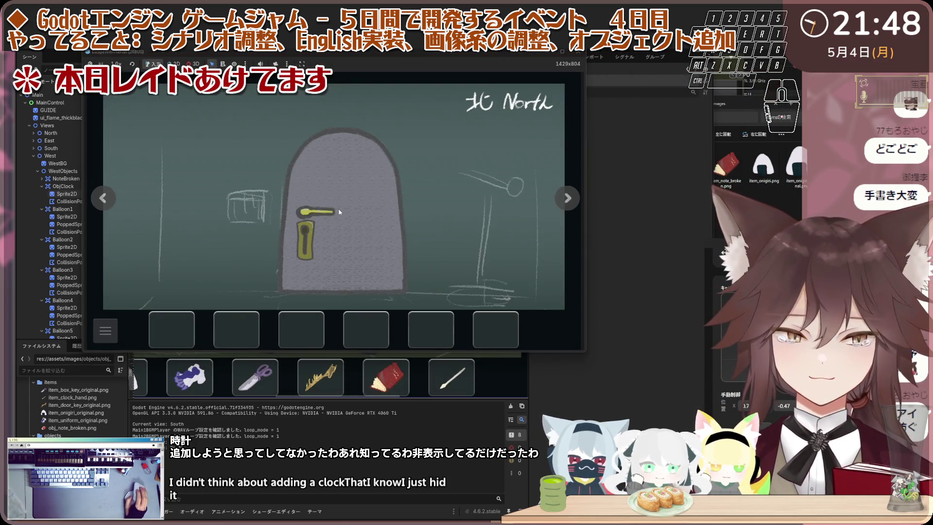
{"action": "left_click", "coordinate": [340, 212]}
{"action": "left_click", "coordinate": [111, 200]}
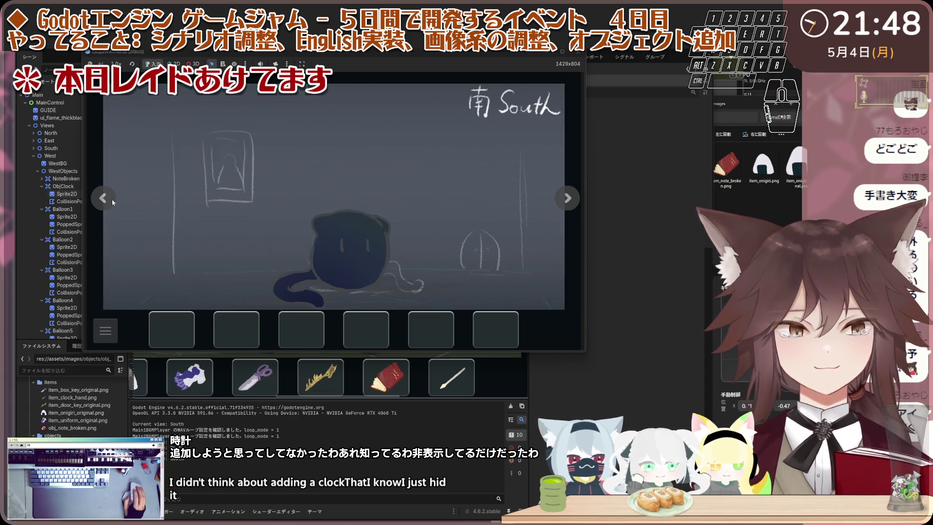
{"action": "left_click", "coordinate": [112, 199]}
{"action": "left_click", "coordinate": [111, 200]}
Step: Examine the West room clock twice, dismissing its dialogue each time
{"action": "left_click", "coordinate": [468, 189]}
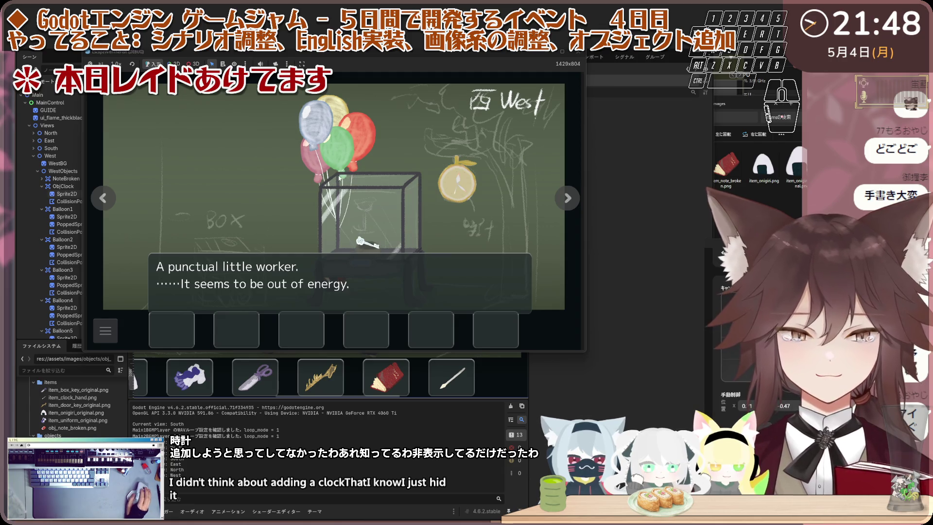
{"action": "left_click", "coordinate": [269, 195]}
{"action": "left_click", "coordinate": [453, 182]}
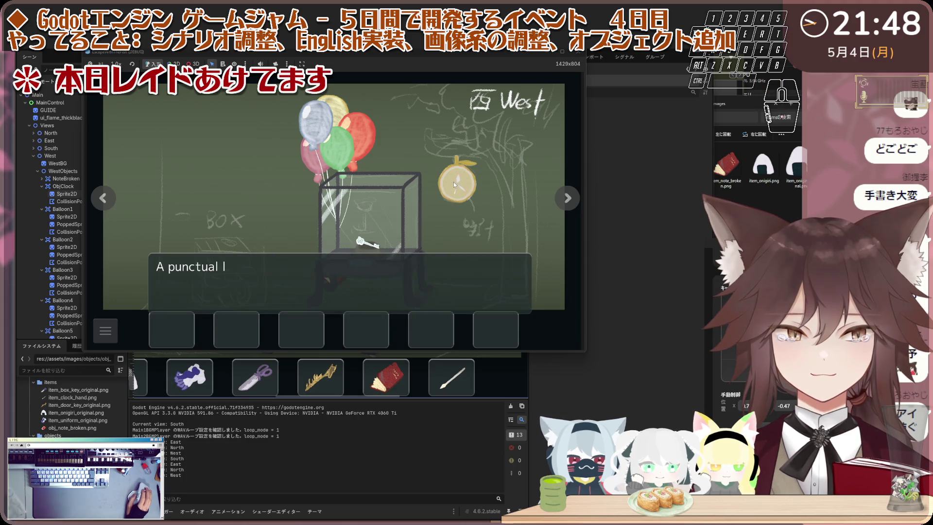
{"action": "left_click", "coordinate": [145, 192]}
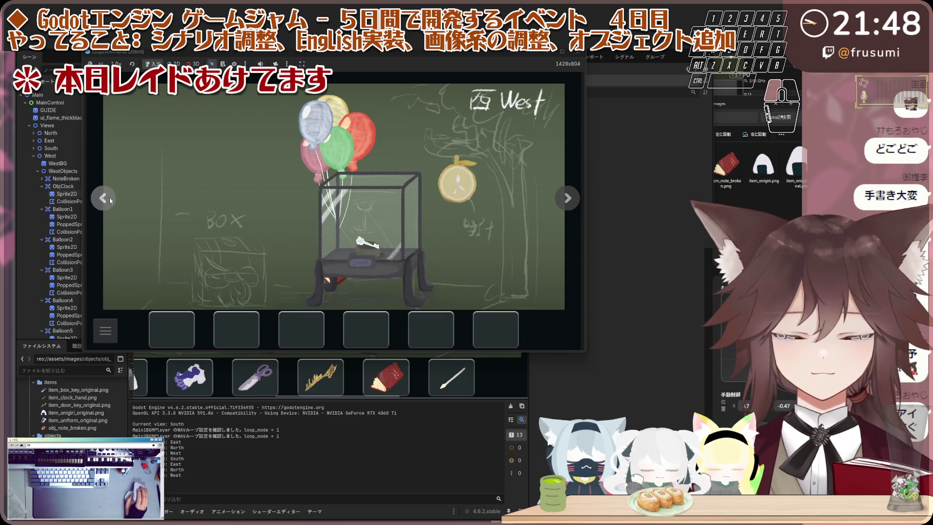
Step: Circle back to the South room and give the onigiri to the stray cat
{"action": "left_click", "coordinate": [109, 197]}
{"action": "left_click", "coordinate": [103, 199]}
{"action": "left_click", "coordinate": [100, 202]}
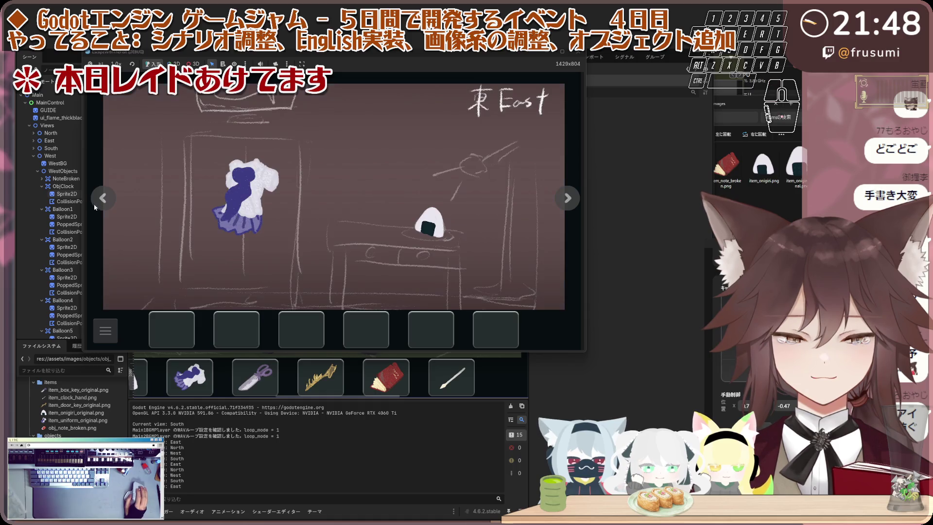
{"action": "left_click", "coordinate": [96, 206]}
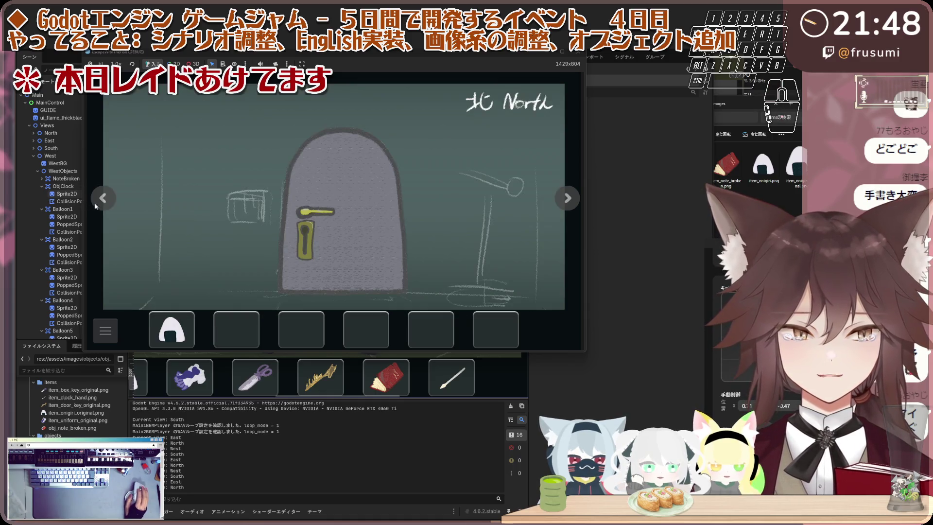
{"action": "left_click", "coordinate": [99, 199]}
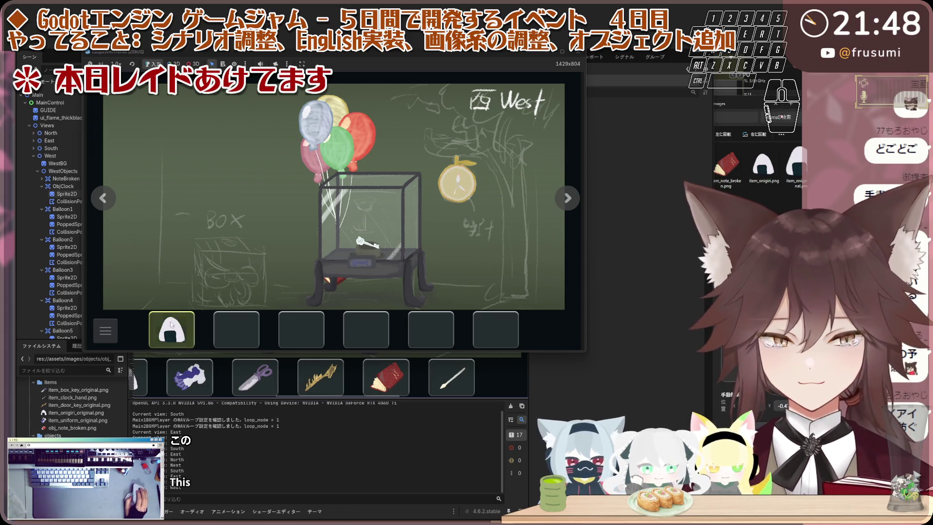
{"action": "left_click", "coordinate": [101, 191]}
{"action": "left_click", "coordinate": [289, 212]}
{"action": "left_click", "coordinate": [290, 202]}
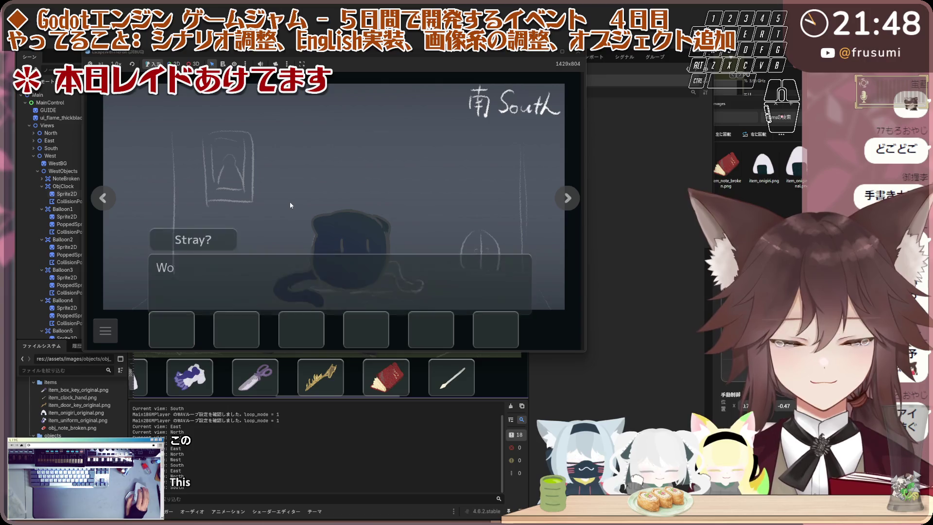
Step: Try the locked North door again, then return to the West room
{"action": "left_click", "coordinate": [103, 198]}
{"action": "left_click", "coordinate": [103, 198]}
{"action": "left_click", "coordinate": [182, 185]}
{"action": "left_click", "coordinate": [119, 195]}
{"action": "left_click", "coordinate": [119, 196]}
{"action": "left_click", "coordinate": [119, 195]}
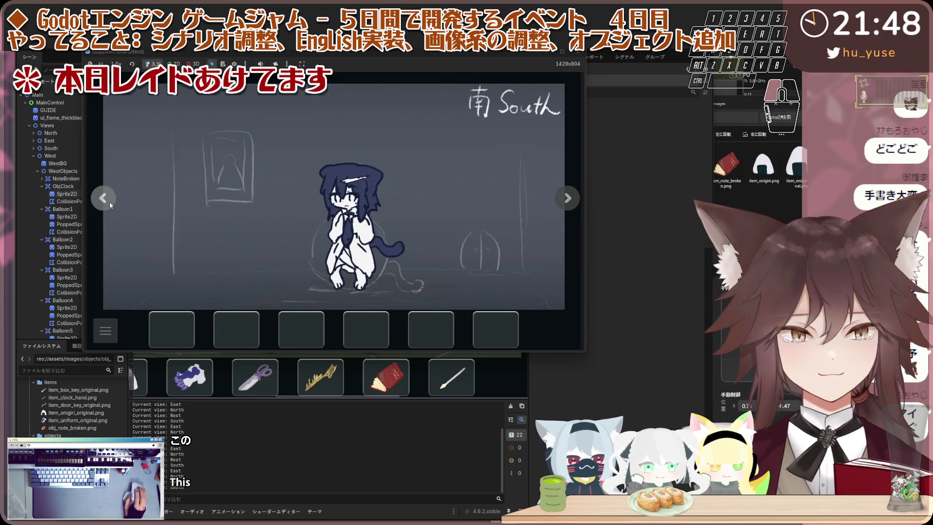
{"action": "left_click", "coordinate": [109, 202]}
{"action": "left_click", "coordinate": [109, 203]}
{"action": "left_click", "coordinate": [115, 199]}
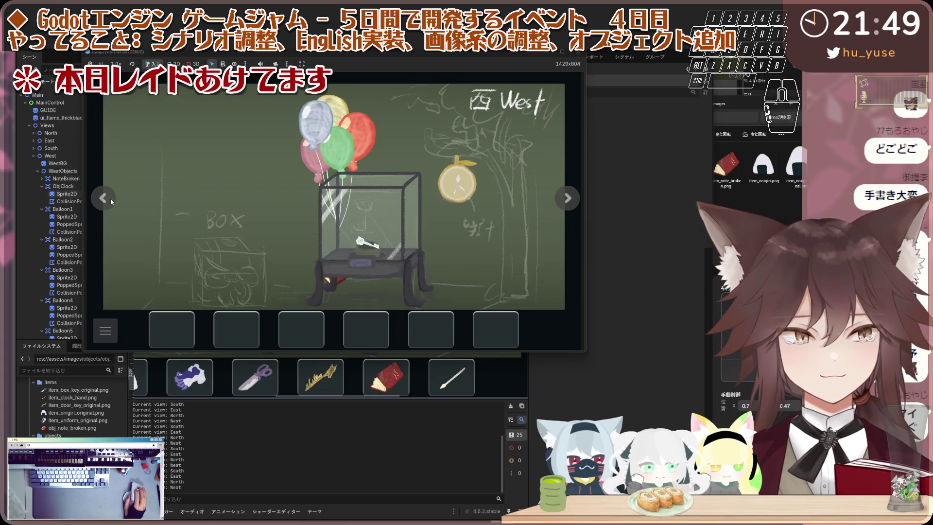
Step: Pocket the clock hand, pop the balloons above the glass case, and close the game
{"action": "left_click", "coordinate": [449, 188]}
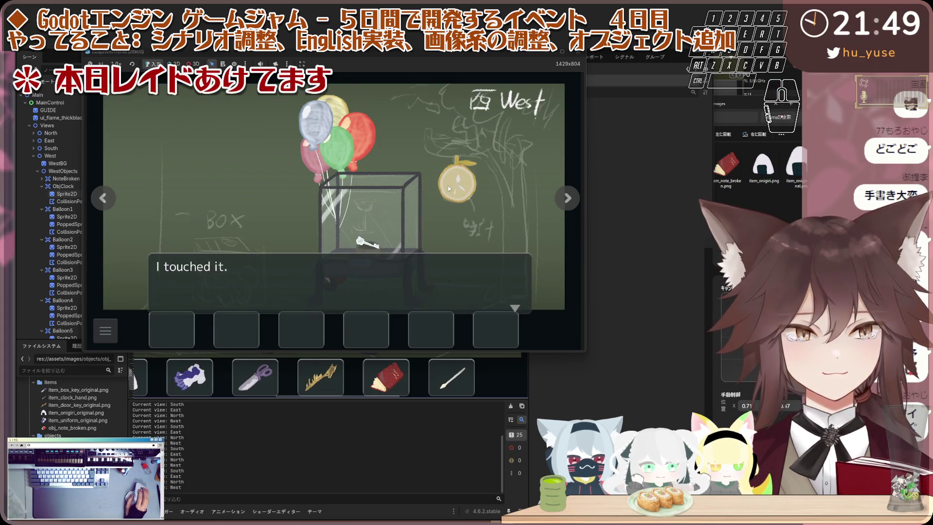
{"action": "left_click", "coordinate": [475, 223]}
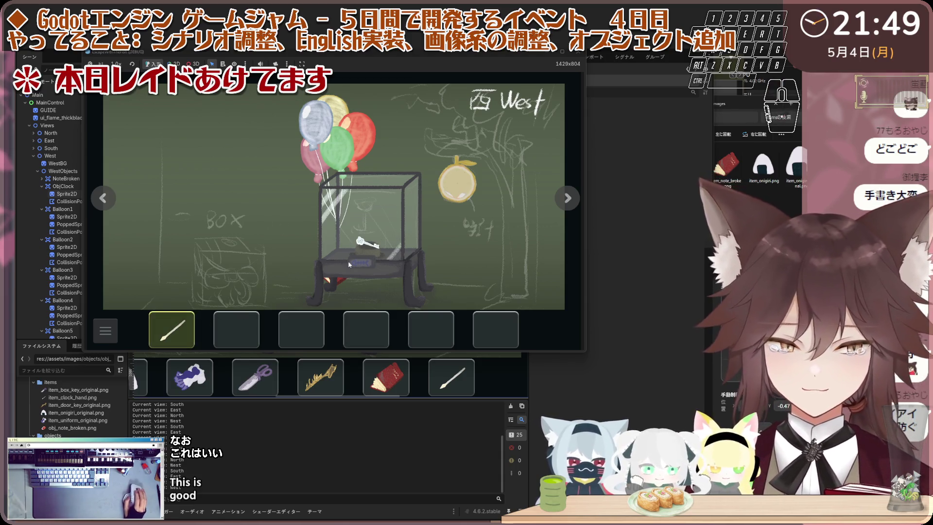
{"action": "left_click", "coordinate": [182, 329]}
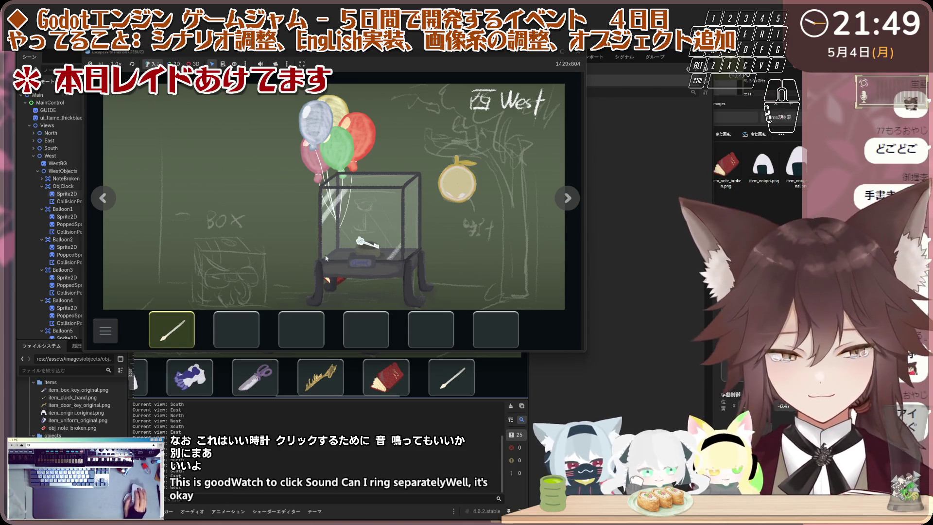
{"action": "left_click", "coordinate": [318, 127]}
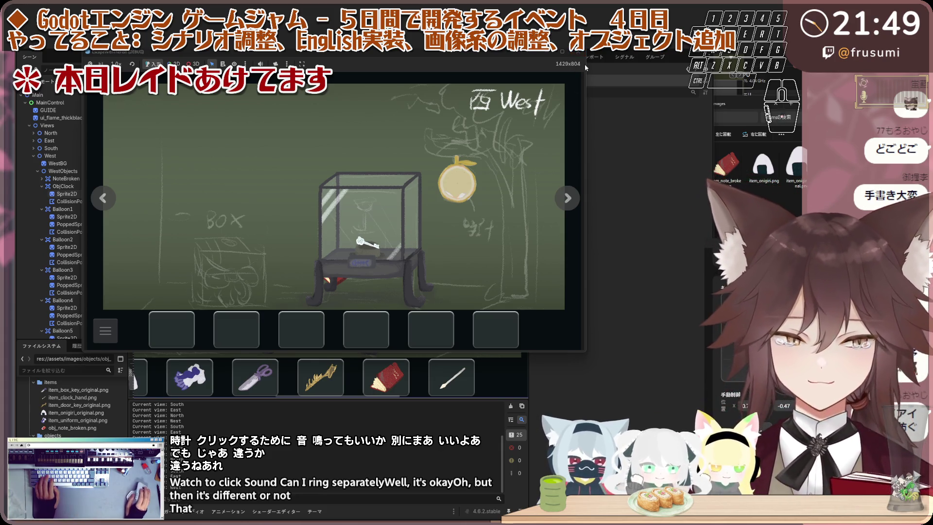
{"action": "left_click", "coordinate": [582, 51]}
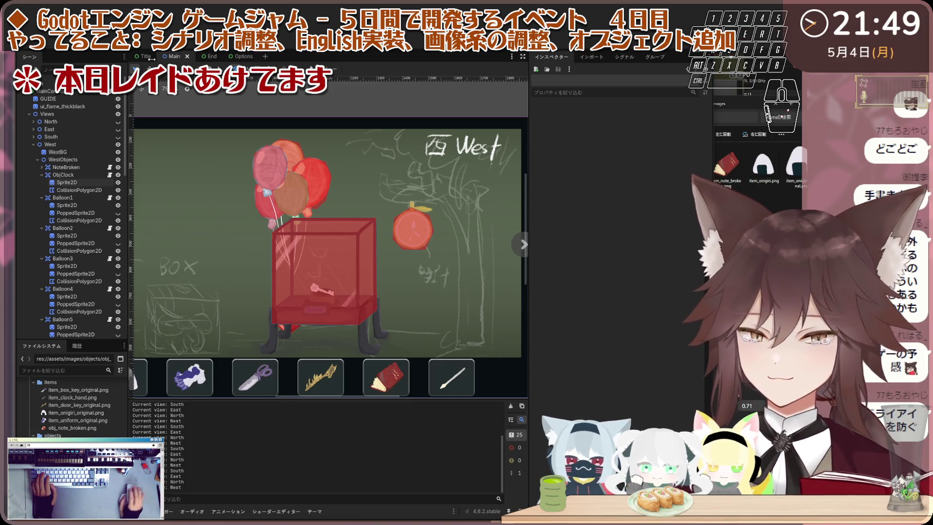
Step: Review slot_h_box.gd with all its code selected, then switch to inventory_bar_control.gd
{"action": "scroll", "coordinate": [66, 140], "scroll_direction": "down", "scroll_amount": 15}
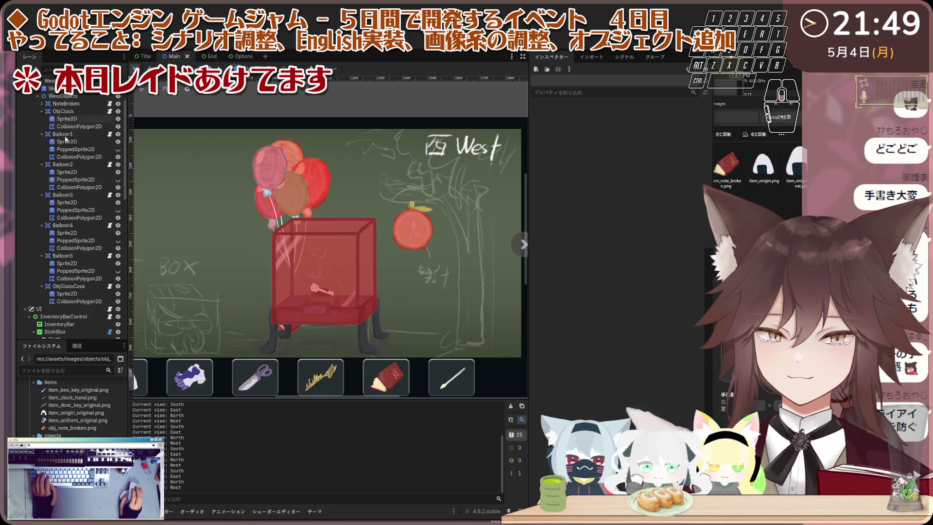
{"action": "scroll", "coordinate": [73, 193], "scroll_direction": "up", "scroll_amount": 3}
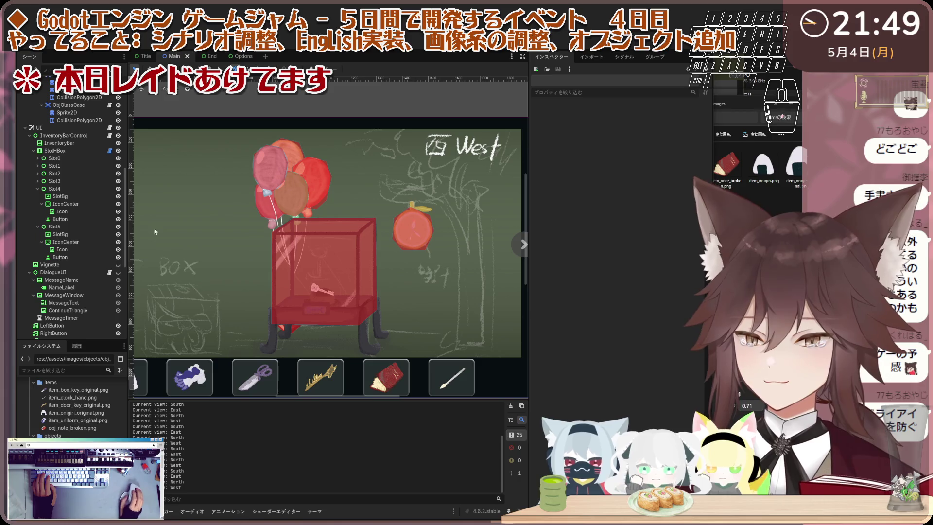
{"action": "left_click", "coordinate": [110, 152]}
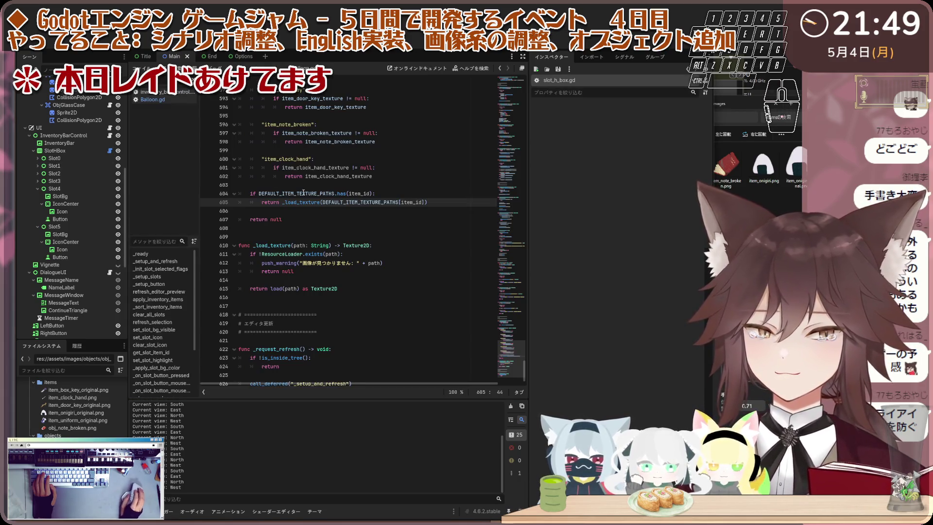
{"action": "left_click", "coordinate": [330, 177]}
{"action": "key", "text": "ctrl+a"}
{"action": "left_click_drag", "start_coordinate": [523, 370], "coordinate": [526, 96]}
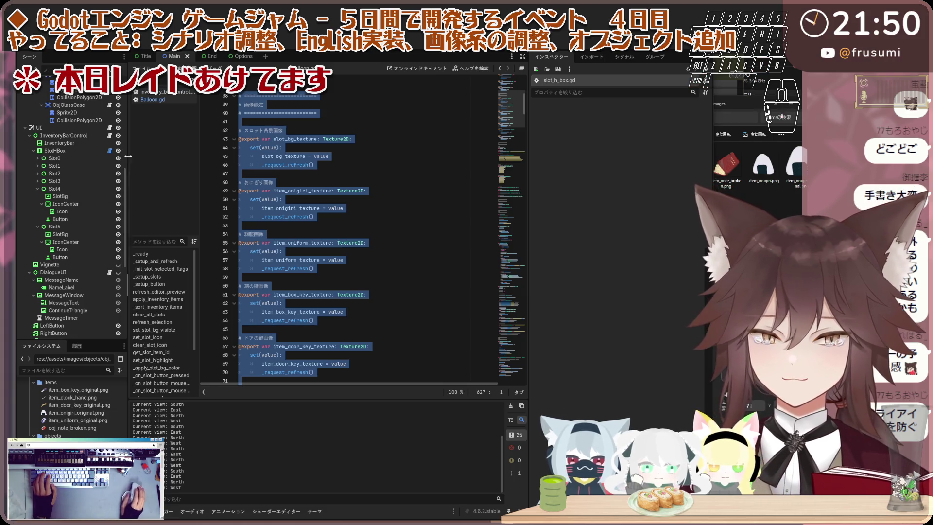
{"action": "left_click", "coordinate": [110, 136]}
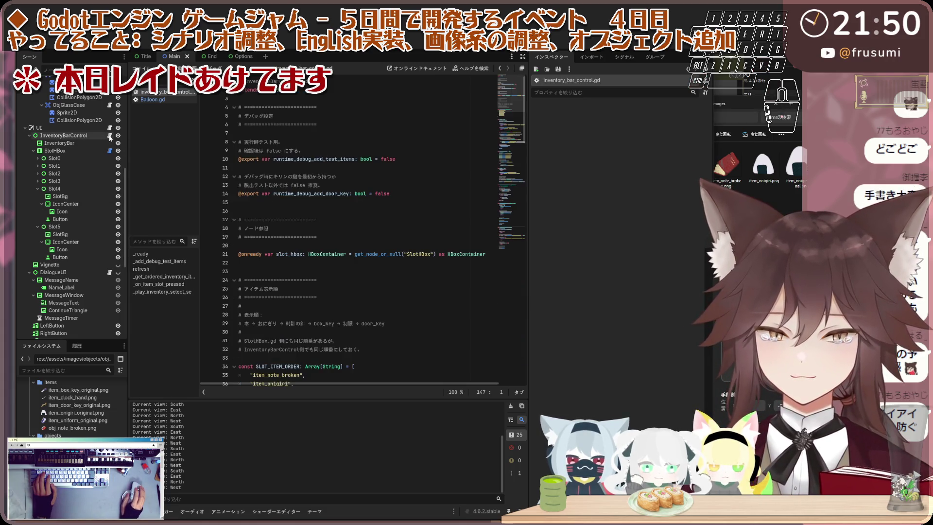
Step: Read inventory_bar_control.gd lines 16–73 for the item-select sound code, then switch to Balloon.gd
{"action": "left_click", "coordinate": [332, 208]}
{"action": "left_click", "coordinate": [513, 149]}
{"action": "left_click_drag", "start_coordinate": [514, 149], "coordinate": [515, 284]}
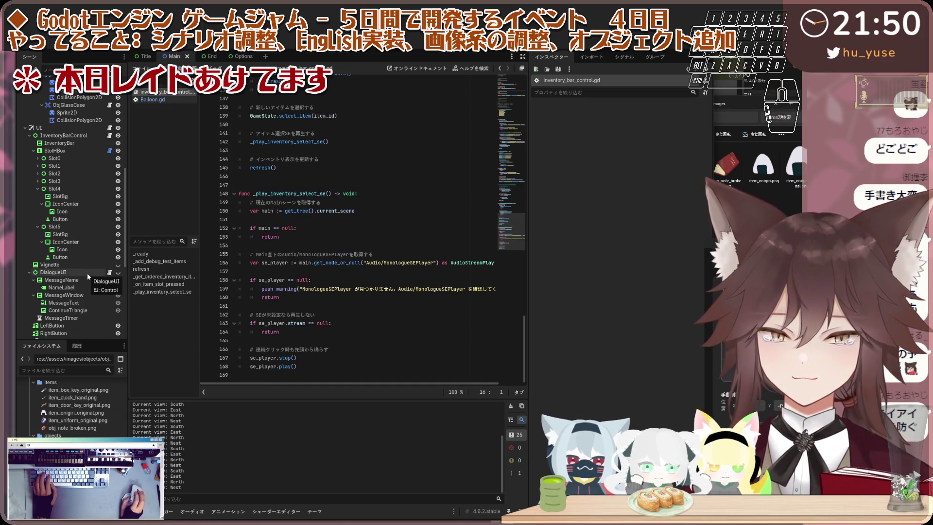
{"action": "scroll", "coordinate": [85, 264], "scroll_direction": "up", "scroll_amount": 10}
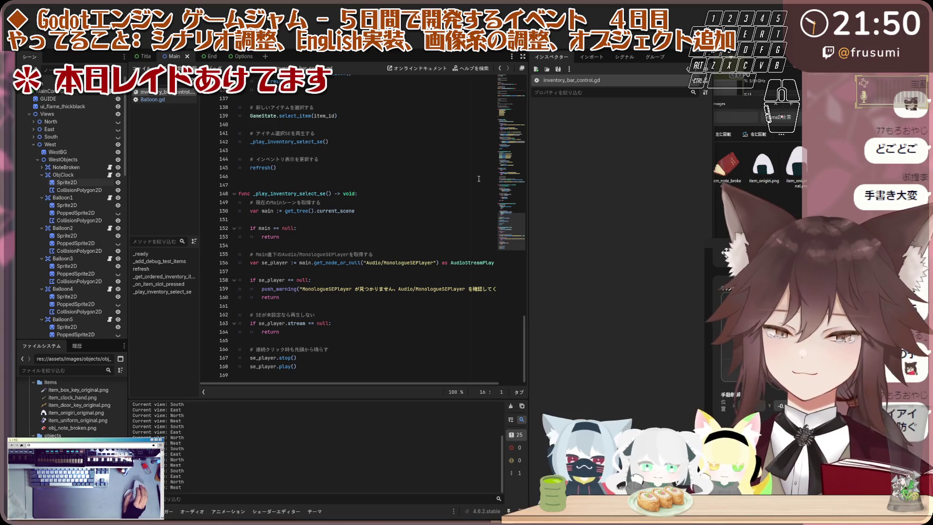
{"action": "scroll", "coordinate": [515, 215], "scroll_direction": "up", "scroll_amount": 20}
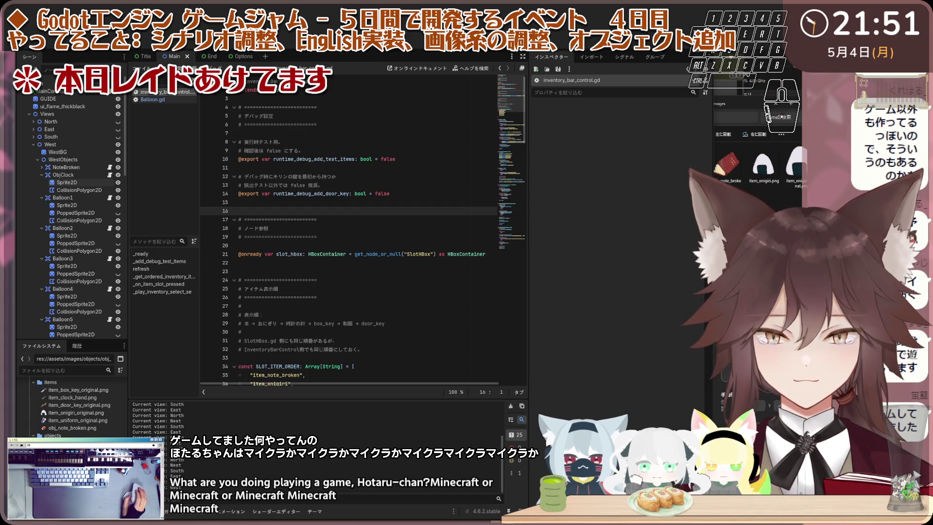
{"action": "left_click", "coordinate": [325, 142]}
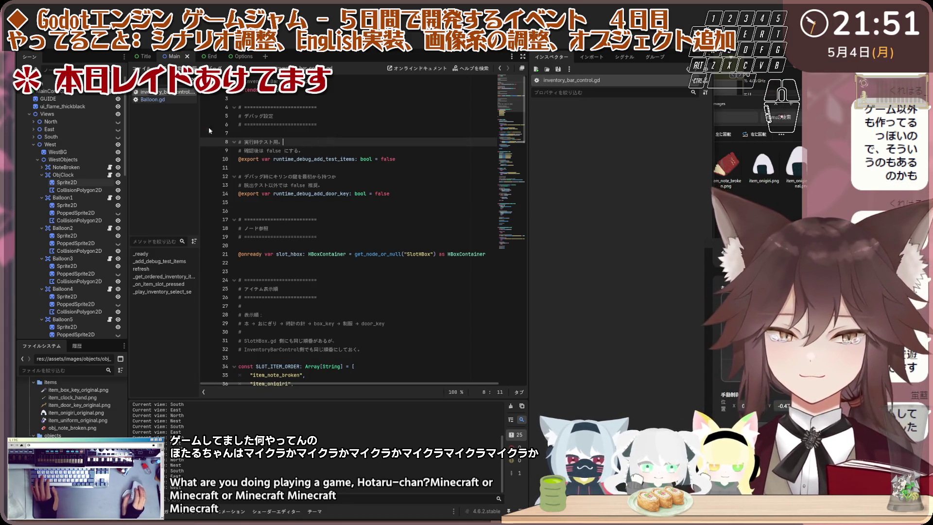